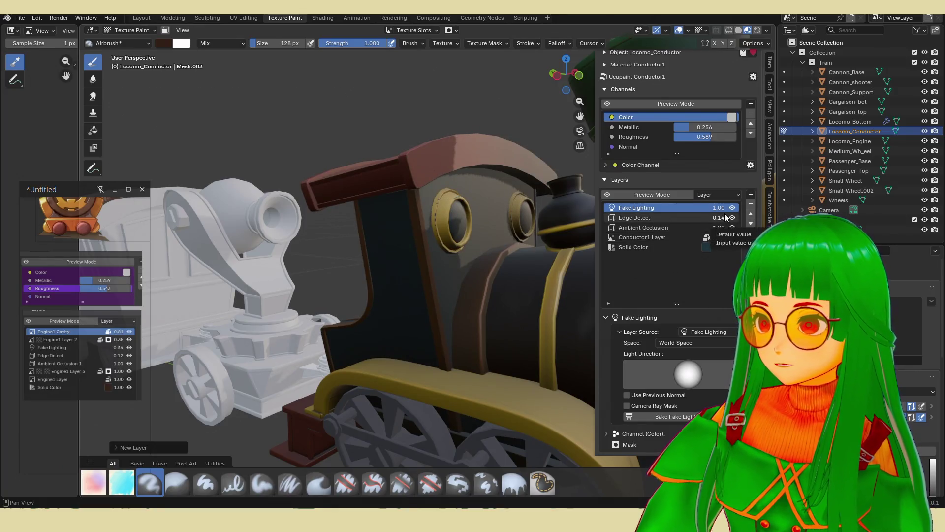
- Lower the Fake Lighting layer's strength to 0.35 and zoom in on the conductor cab
mouse_move(725, 207)
left_mouse_down()
mouse_move(685, 208)
mouse_move(717, 211)
left_mouse_up()
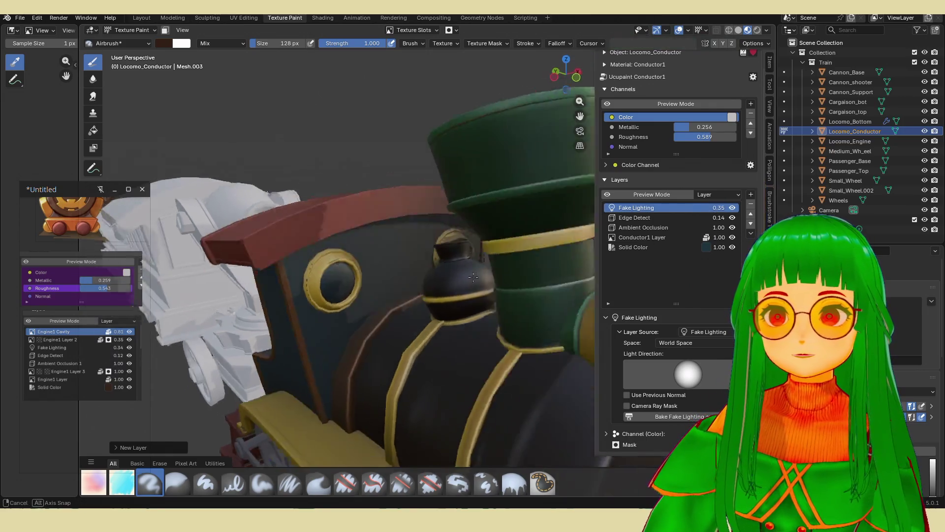
middle_click_drag(492, 276, 484, 278)
scroll(484, 278, "up", 3)
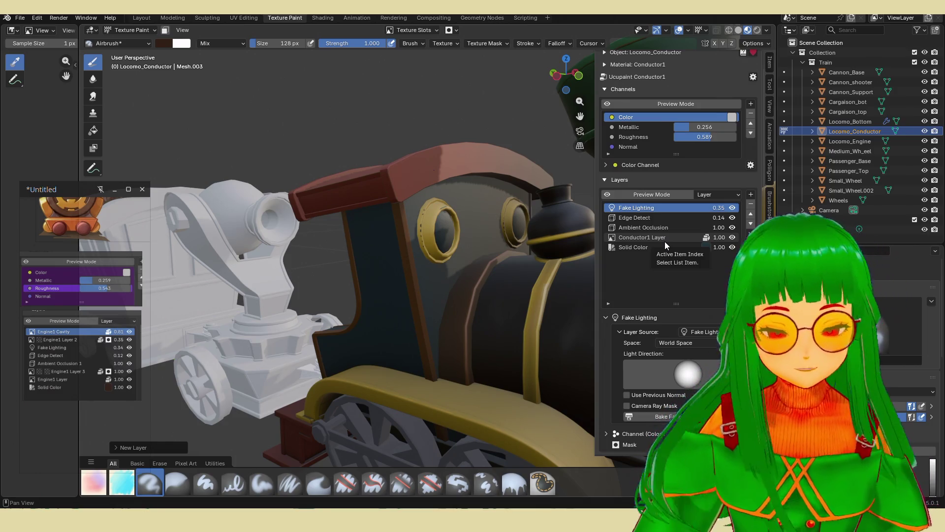
scroll(444, 201, "up", 6)
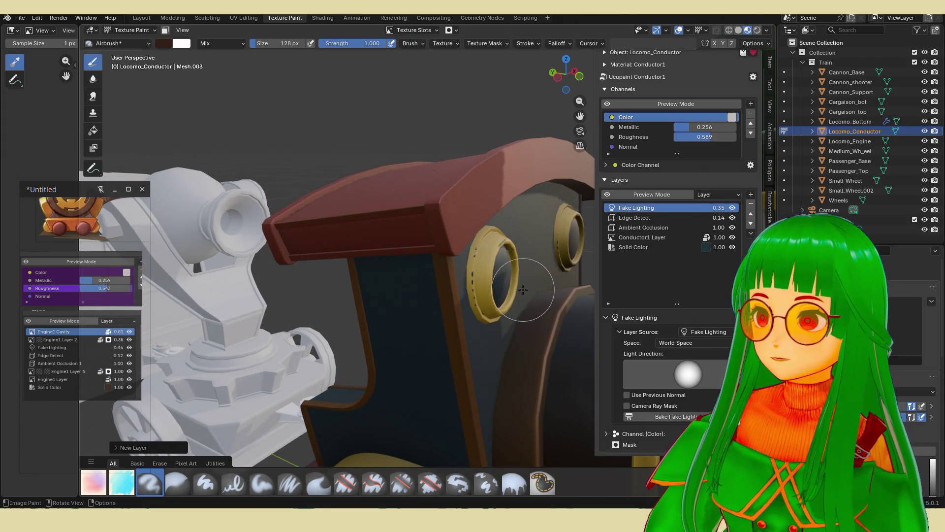
- Bake a Cavity map as a new Ucupaint layer on the conductor cab
left_click(751, 196)
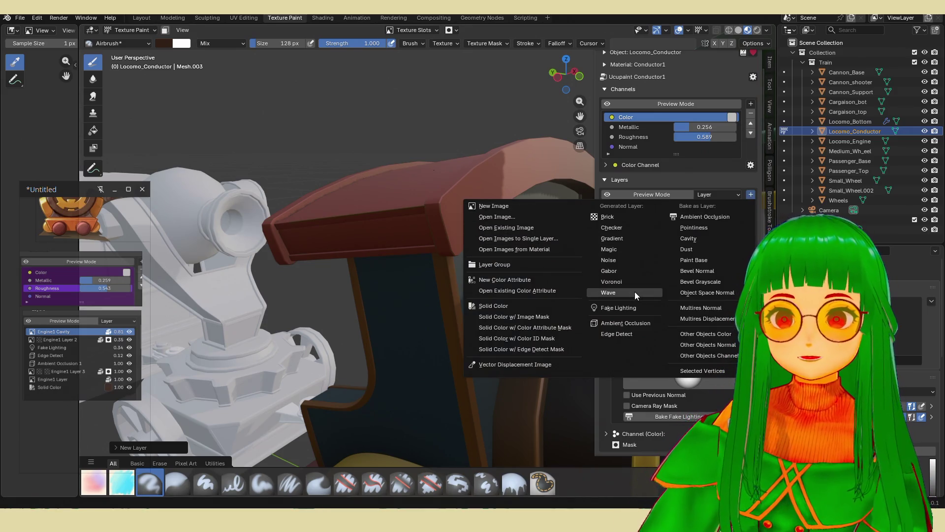
left_click(707, 238)
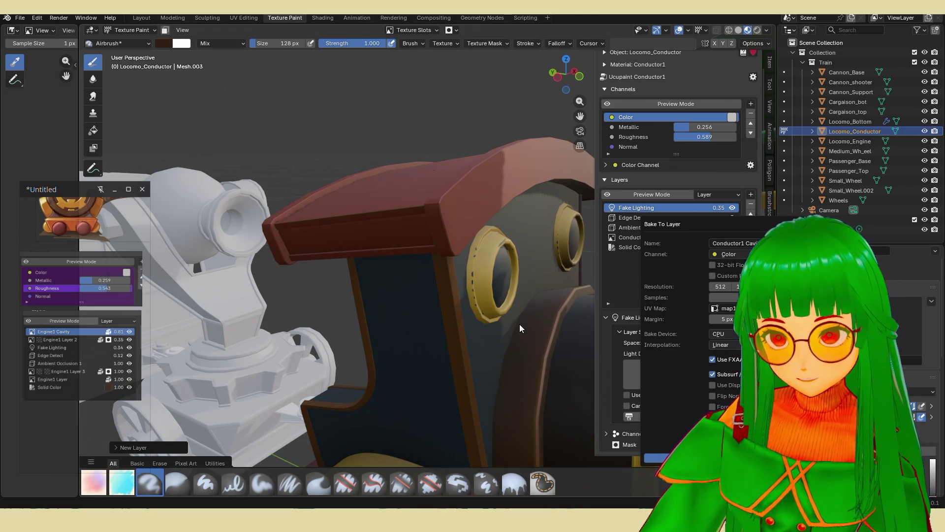
key("Return")
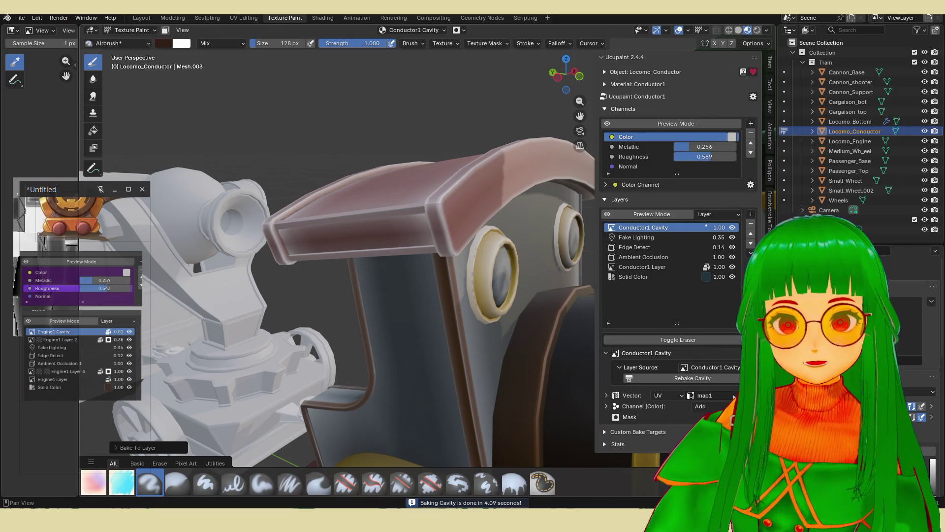
- Set the Conductor1 Cavity layer's colour blend mode to Overlay
key("alt+q")
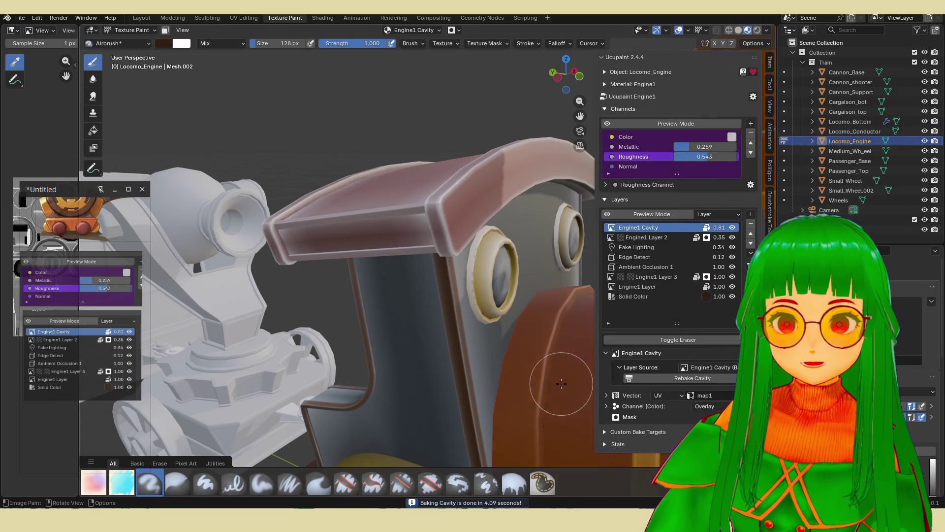
key("alt+q")
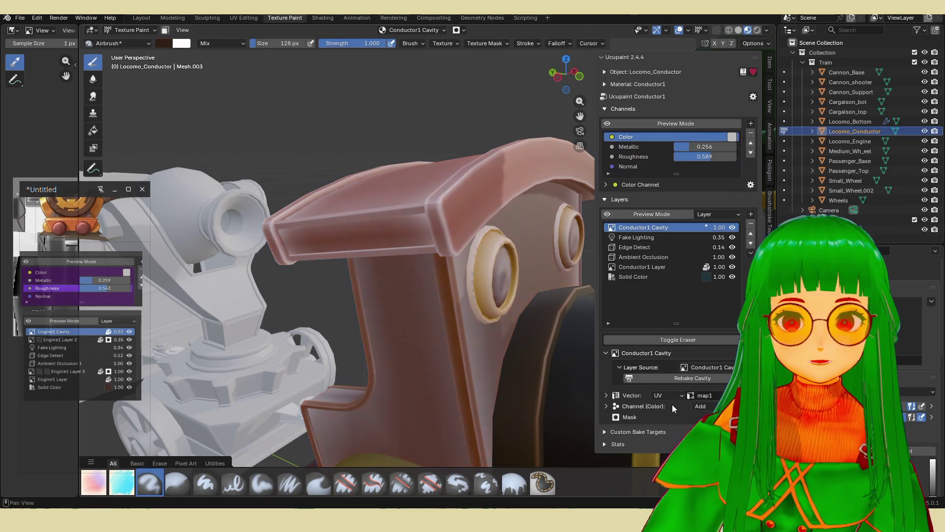
left_click(696, 406)
left_click(712, 255)
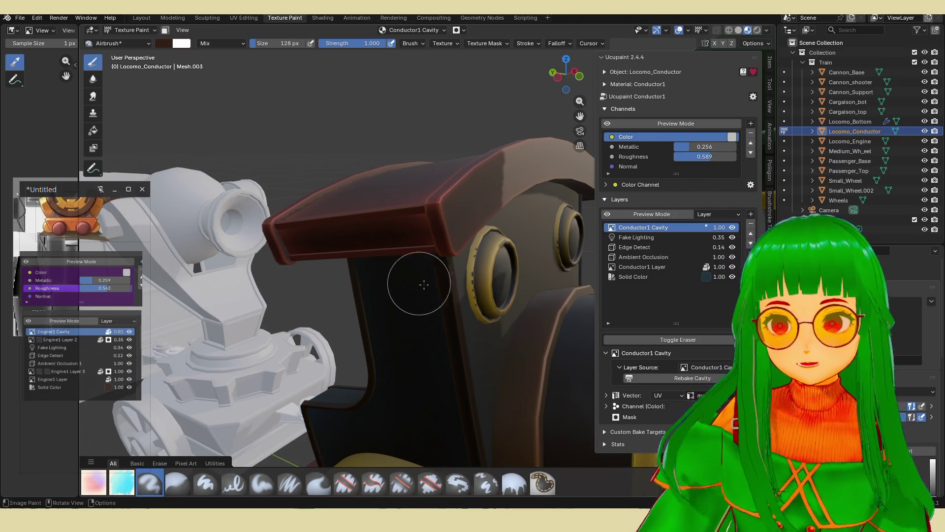
- Lower the cavity layer's opacity to 0.56 and save the file
middle_click_drag(442, 283, 413, 275, "shift")
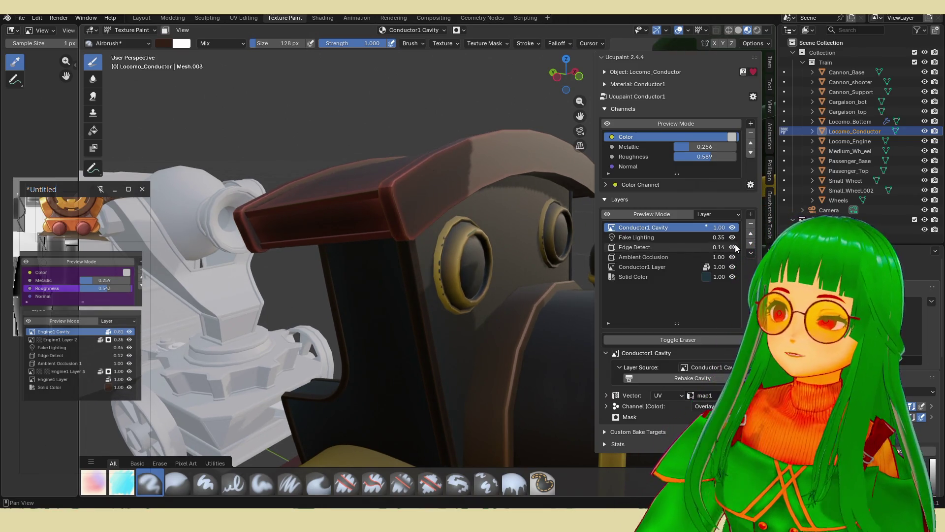
key("f")
left_click_drag(719, 228, 661, 228)
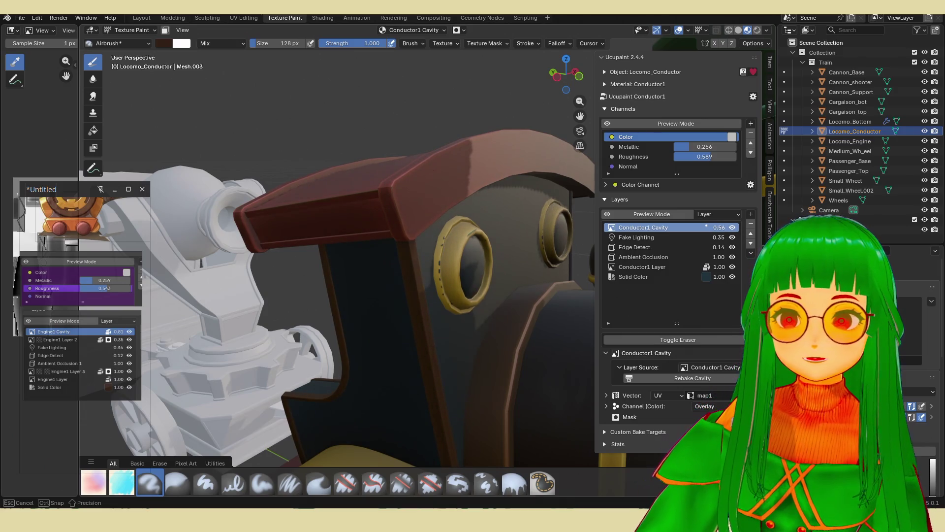
left_click_drag(721, 231, 722, 231)
scroll(470, 241, "down", 5)
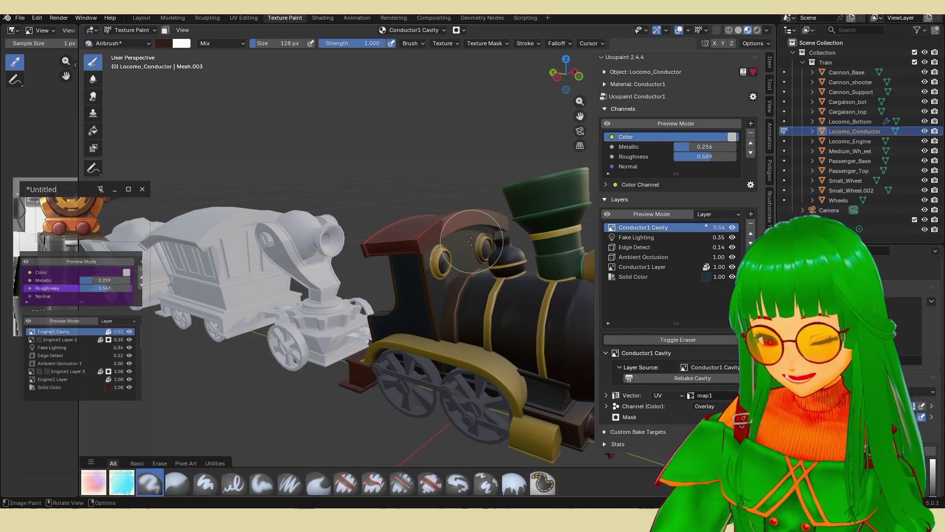
key("ctrl+s")
- Look over the train, try the engine's Edge Detect at 0.00, then undo it
mouse_move(474, 237)
middle_mouse_down()
mouse_move(414, 261)
mouse_move(472, 276)
mouse_move(544, 275)
mouse_move(450, 332)
mouse_move(494, 328)
mouse_move(513, 296)
mouse_move(500, 282)
mouse_move(570, 190)
mouse_move(285, 386)
mouse_move(382, 288)
mouse_move(502, 291)
mouse_move(468, 281)
mouse_move(579, 279)
mouse_move(487, 245)
middle_mouse_up()
scroll(405, 268, "up", 5)
scroll(570, 190, "down", 5)
scroll(285, 386, "up", 4)
scroll(578, 278, "down", 3)
scroll(486, 245, "up", 3)
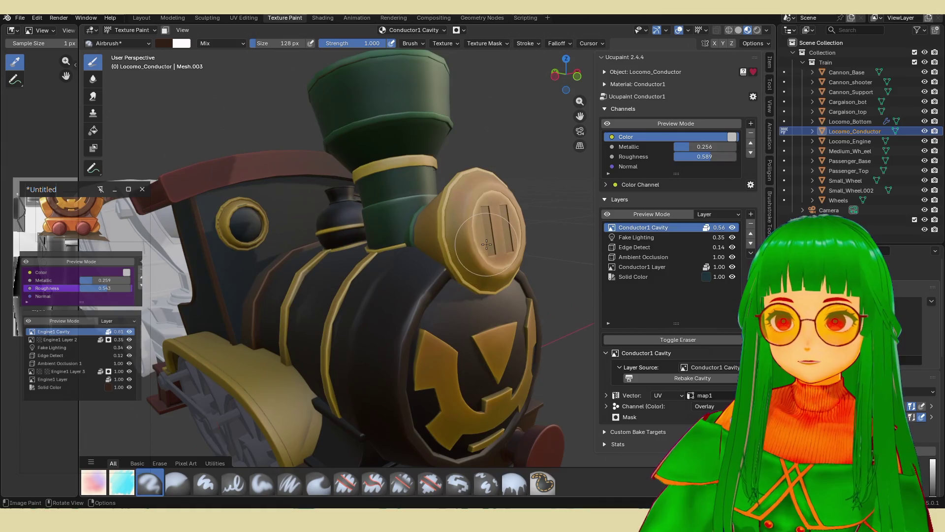
key("alt+q")
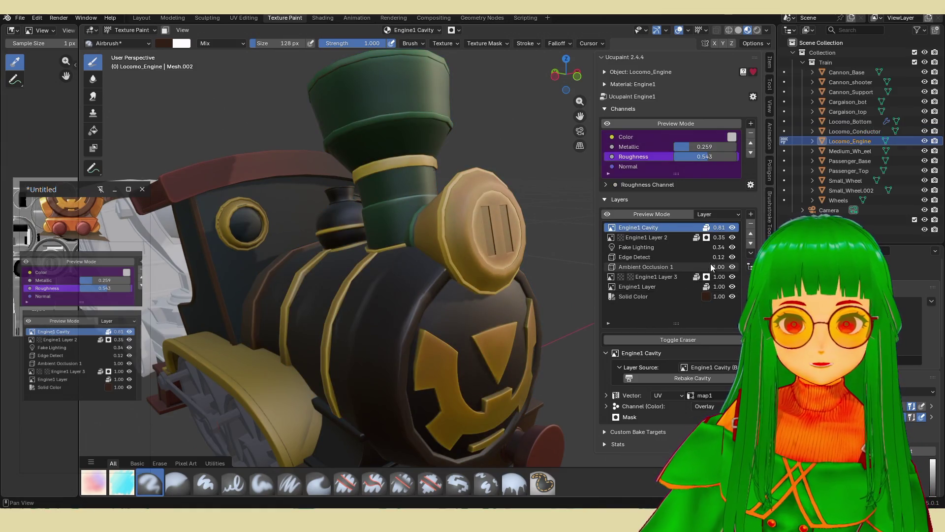
left_click_drag(720, 256, 689, 256)
key("ctrl+z")
key("ctrl+z")
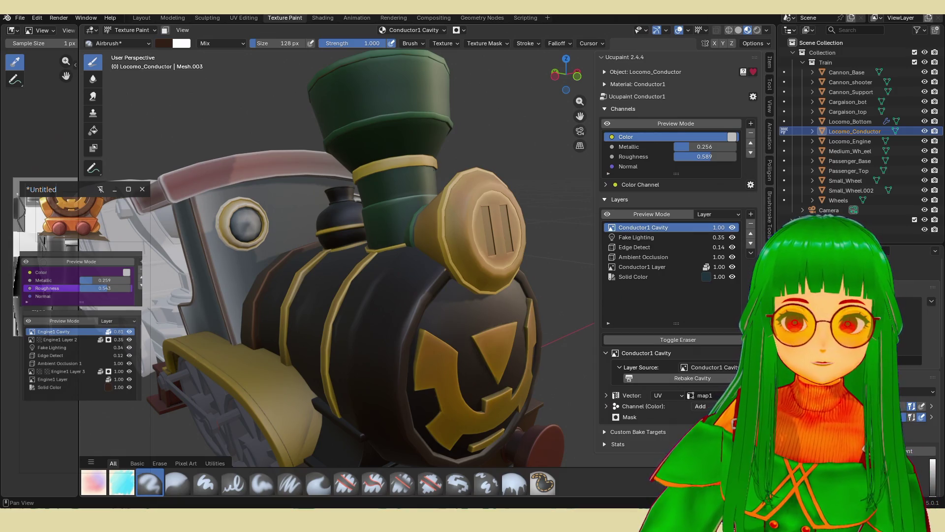
- Blend the cavity layer as Overlay at 0.64 opacity, save, and select the Wheels object
left_click(701, 406)
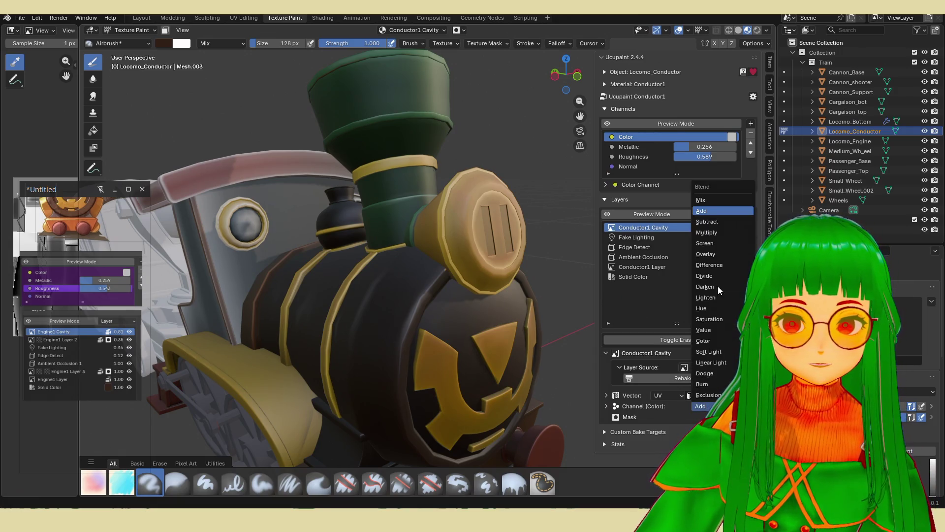
left_click(711, 254)
mouse_move(723, 231)
left_mouse_down()
mouse_move(680, 231)
mouse_move(707, 228)
left_mouse_up()
scroll(438, 242, "down", 3)
mouse_move(404, 237)
middle_mouse_down()
mouse_move(437, 242)
mouse_move(434, 376)
middle_mouse_up()
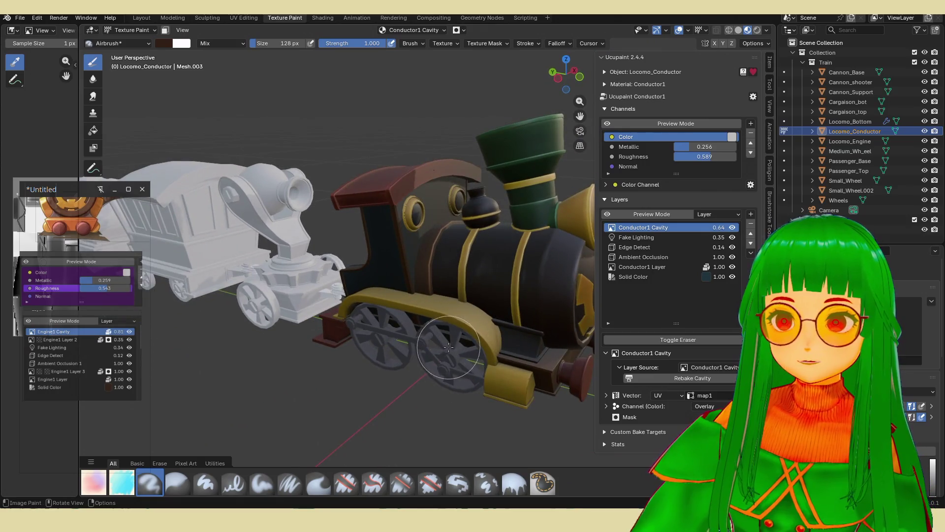
key("ctrl+s")
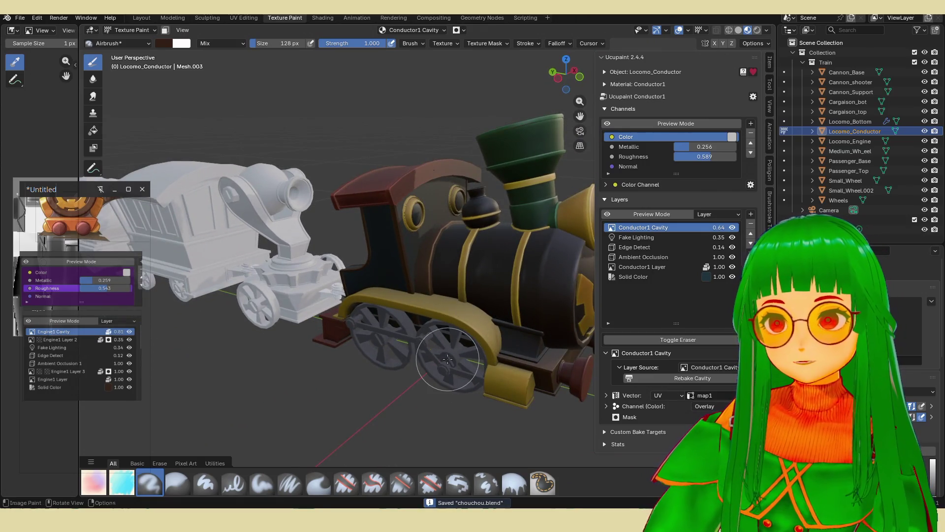
key("alt+q")
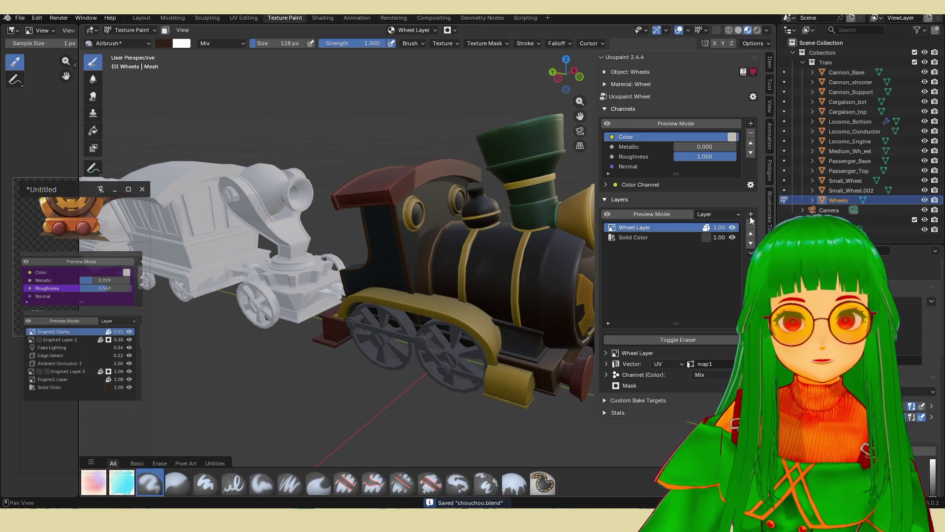
- Add a generated Brick layer on top of the Wheels material's layer stack
left_click(751, 215)
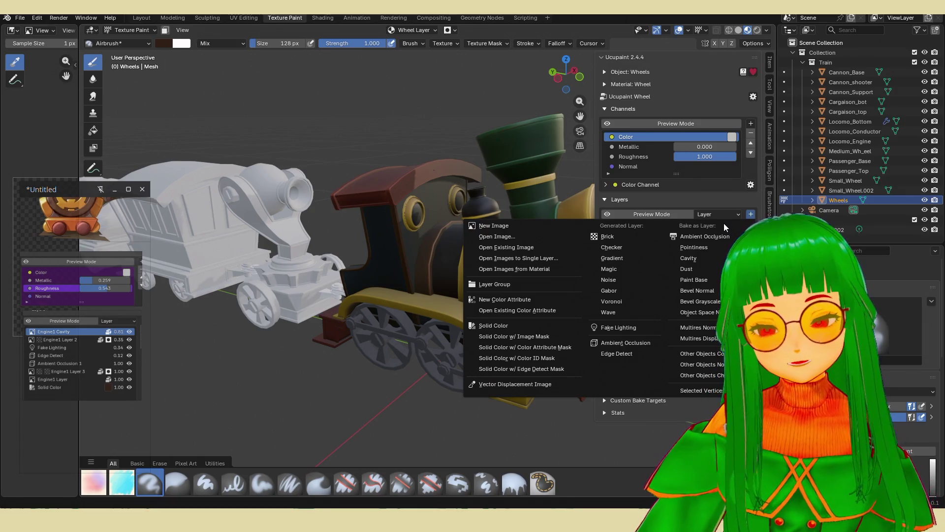
key("Escape")
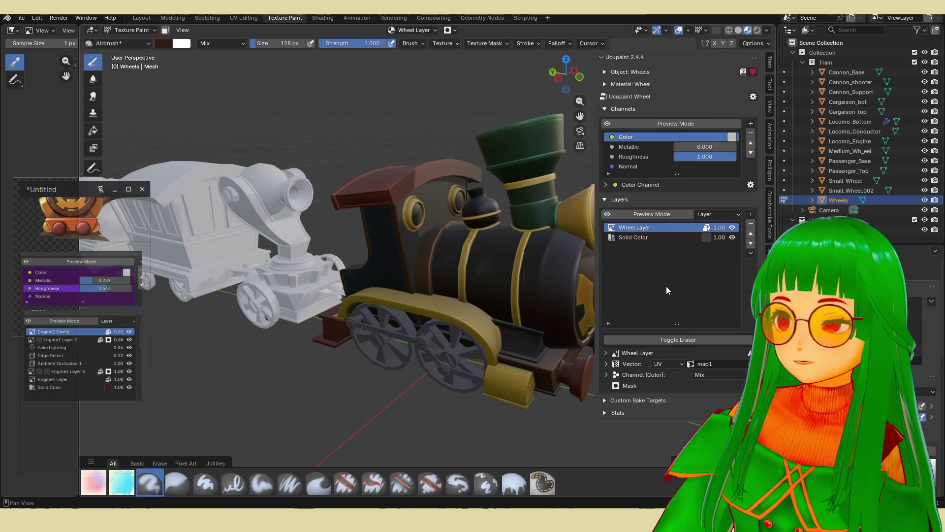
left_click(750, 215)
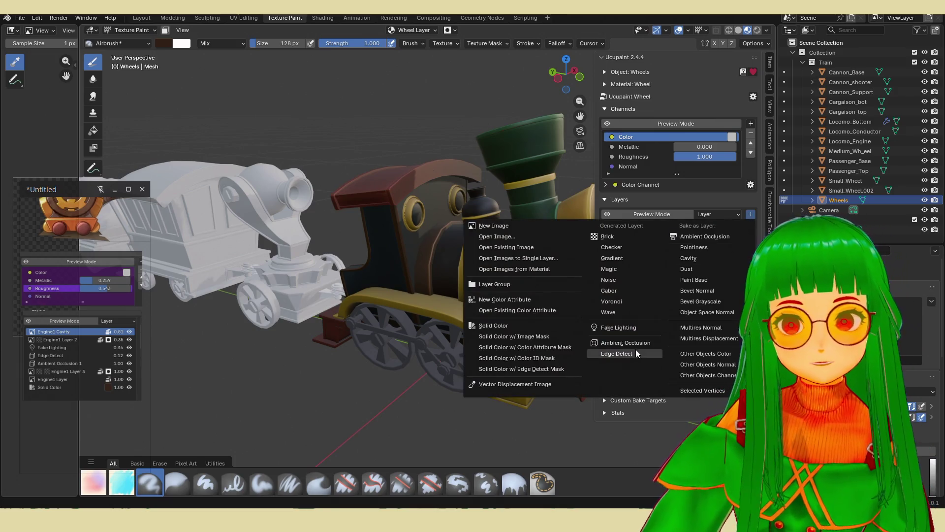
left_click(610, 235)
left_click(611, 285)
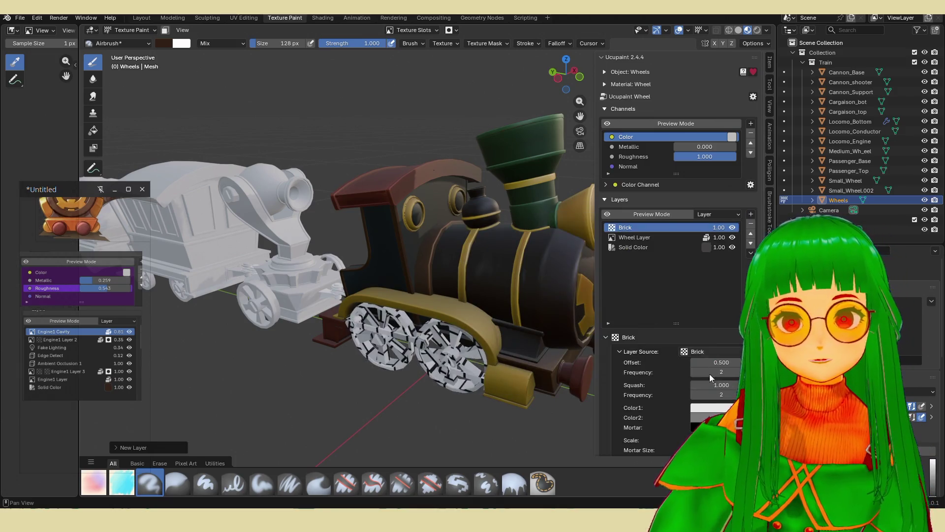
- Change the new wheel layer's source from Brick to Ambient Occlusion
left_click(712, 349)
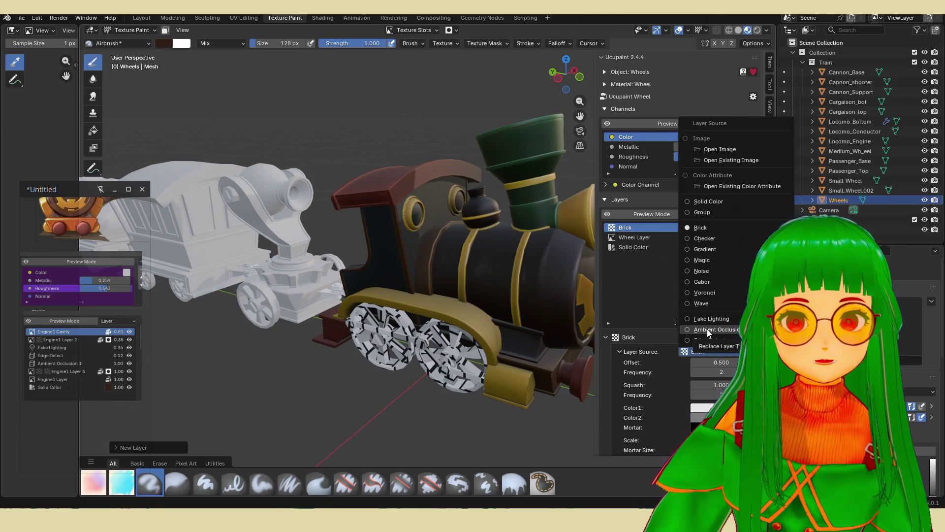
left_click(709, 329)
middle_click_drag(478, 341, 512, 337)
scroll(512, 338, "up", 3)
- Set the occlusion layer's colour blend to Multiply and orbit to inspect the darkened wheels
left_click(699, 423)
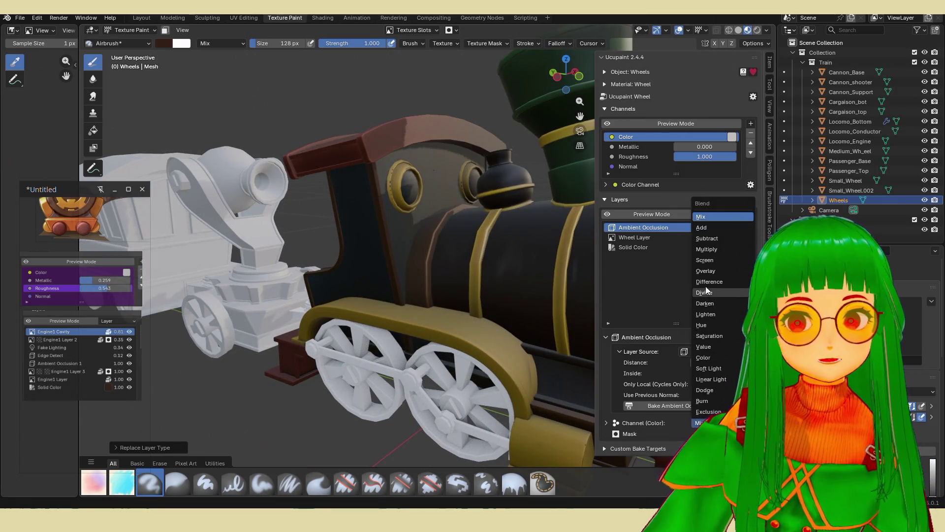
left_click(708, 249)
middle_click_drag(486, 310, 510, 308)
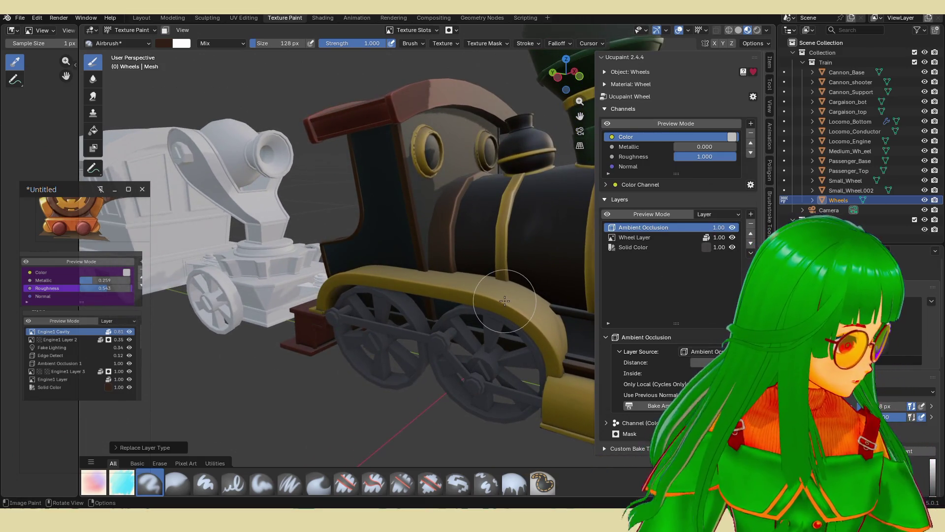
middle_click_drag(505, 297, 495, 295)
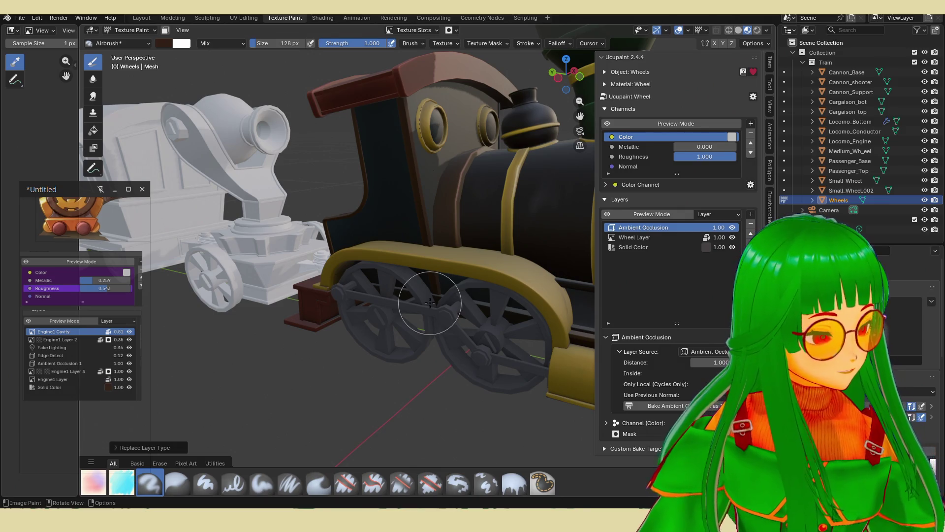
middle_click_drag(442, 301, 426, 300)
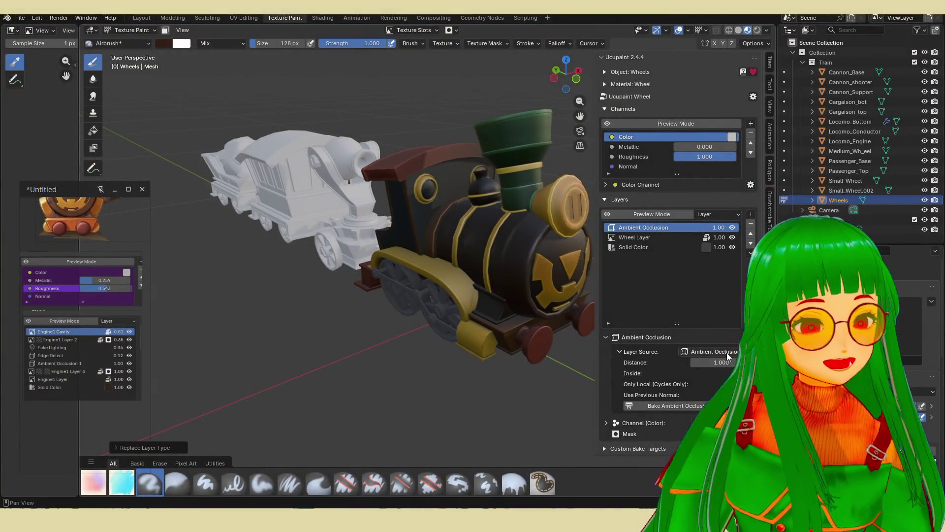
- Orbit and zoom around the locomotive, then save chouchou.blend
scroll(491, 296, "down", 3)
middle_click_drag(491, 296, 474, 330)
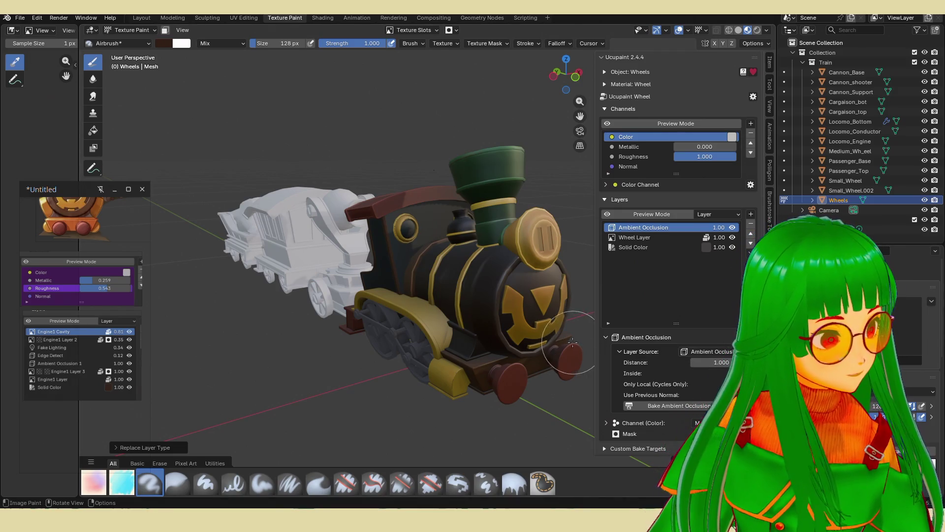
mouse_move(525, 342)
middle_mouse_down()
mouse_move(508, 330)
mouse_move(496, 343)
mouse_move(371, 321)
mouse_move(522, 345)
mouse_move(475, 355)
mouse_move(484, 280)
mouse_move(435, 432)
mouse_move(466, 348)
mouse_move(427, 339)
middle_mouse_up()
scroll(434, 432, "up", 5)
scroll(435, 432, "down", 5)
scroll(465, 351, "up", 2)
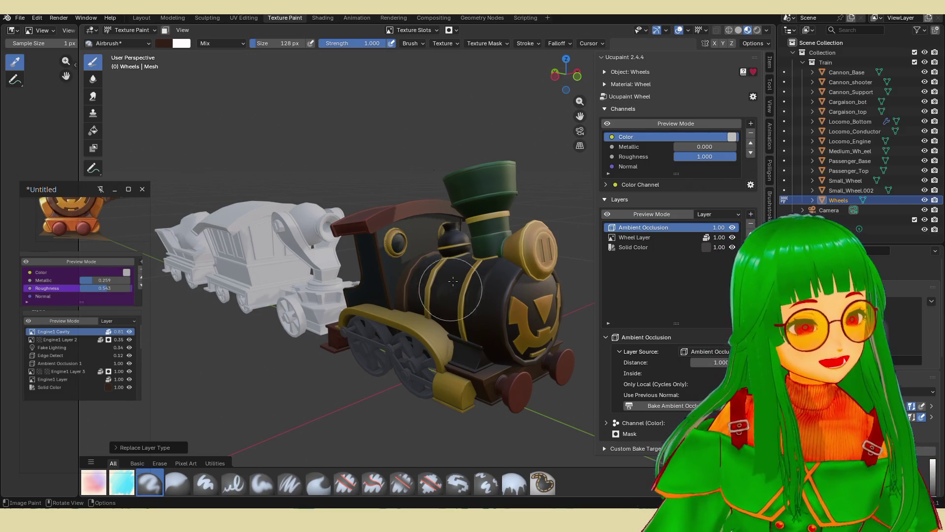
mouse_move(454, 303)
middle_mouse_down()
mouse_move(404, 303)
mouse_move(493, 301)
mouse_move(423, 303)
mouse_move(569, 274)
mouse_move(450, 316)
middle_mouse_up()
key("ctrl+s")
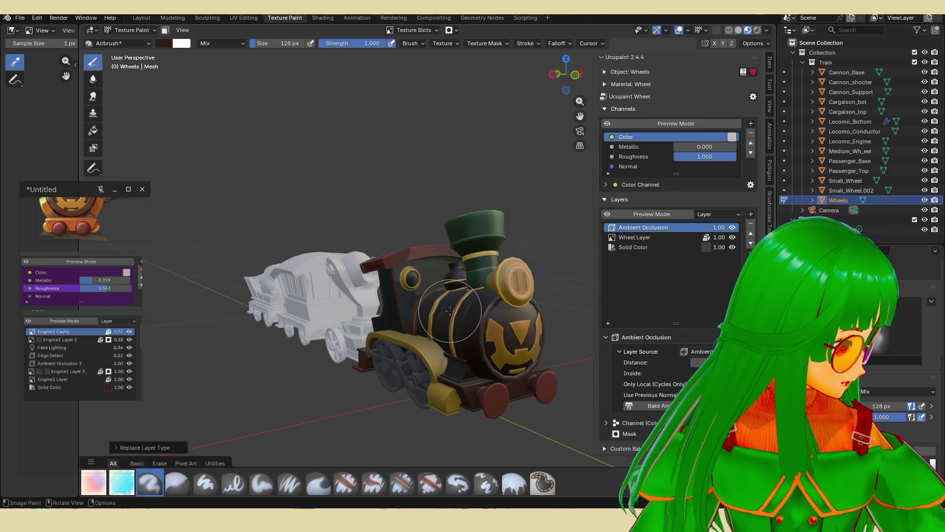
scroll(452, 312, "up", 2)
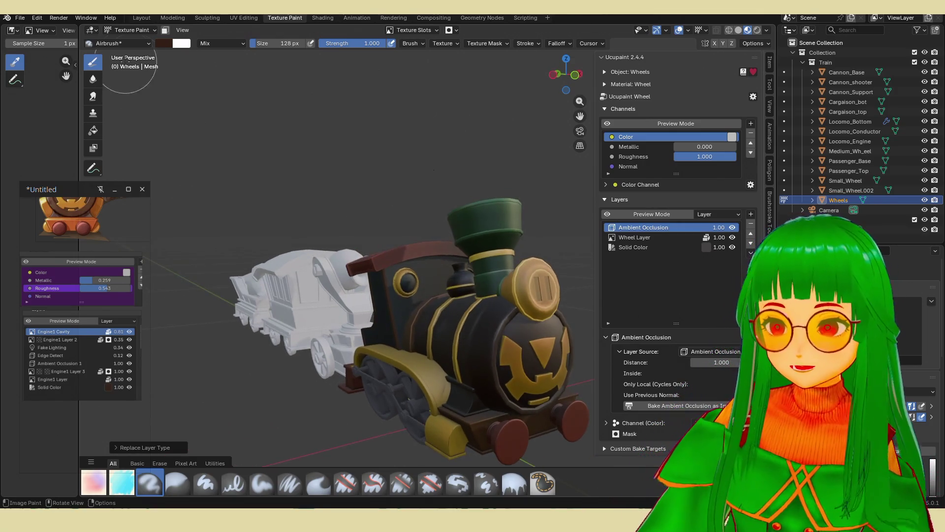
key("ctrl+s")
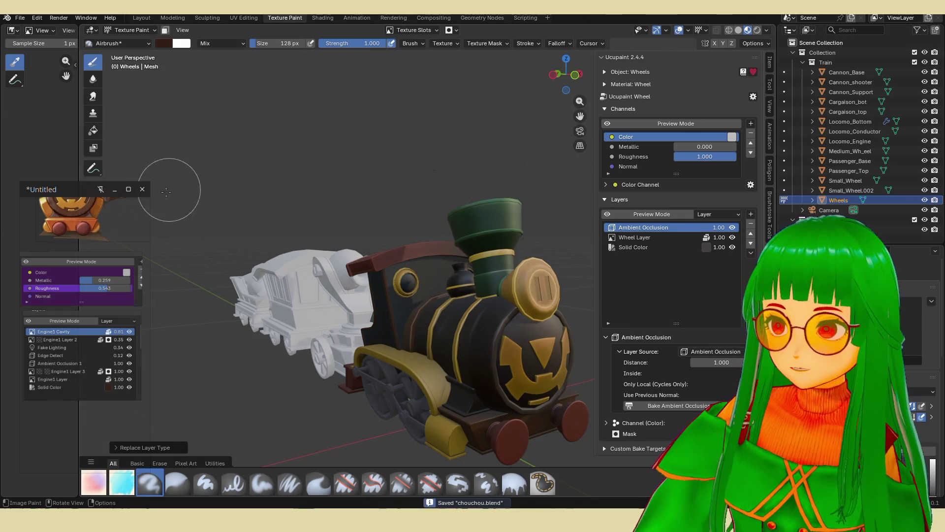
- Open waterweel.blend from the recent files list
mouse_move(416, 247)
middle_mouse_down()
mouse_move(253, 231)
mouse_move(418, 238)
middle_mouse_up()
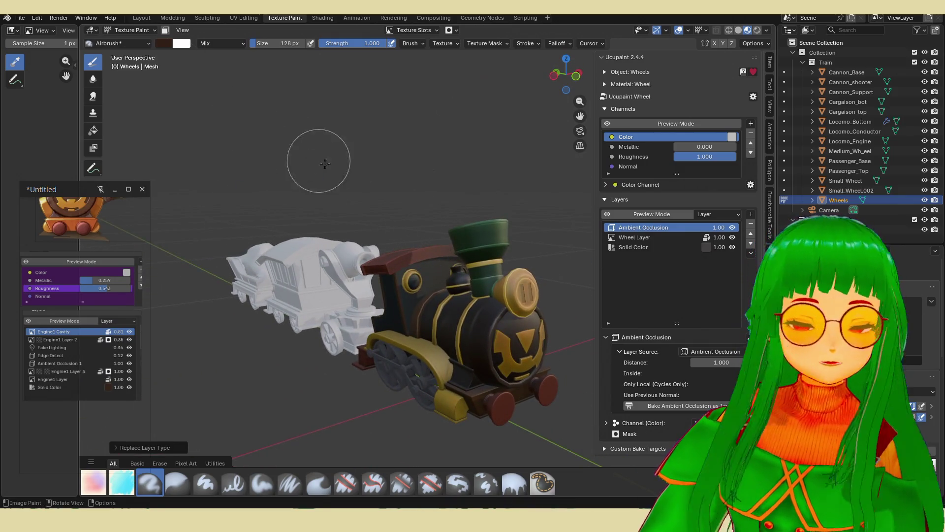
middle_click_drag(325, 163, 399, 207)
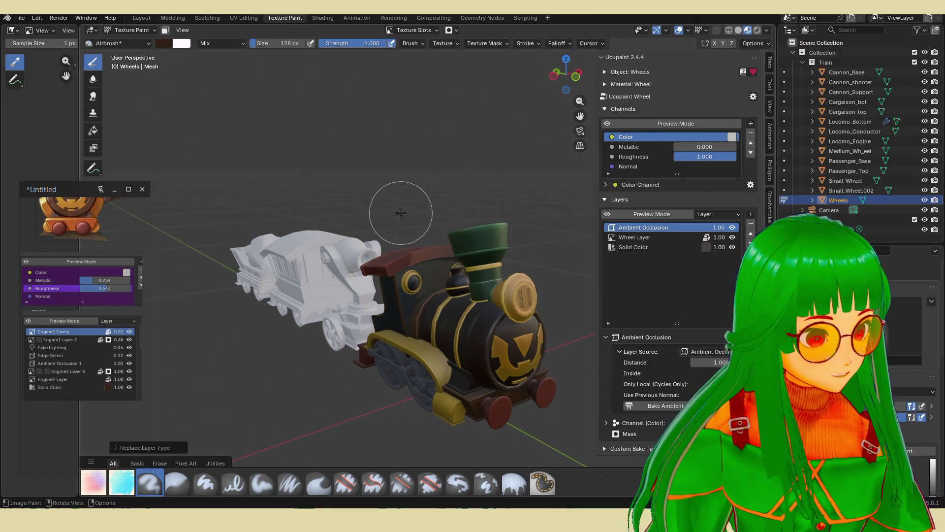
scroll(401, 212, "up", 1)
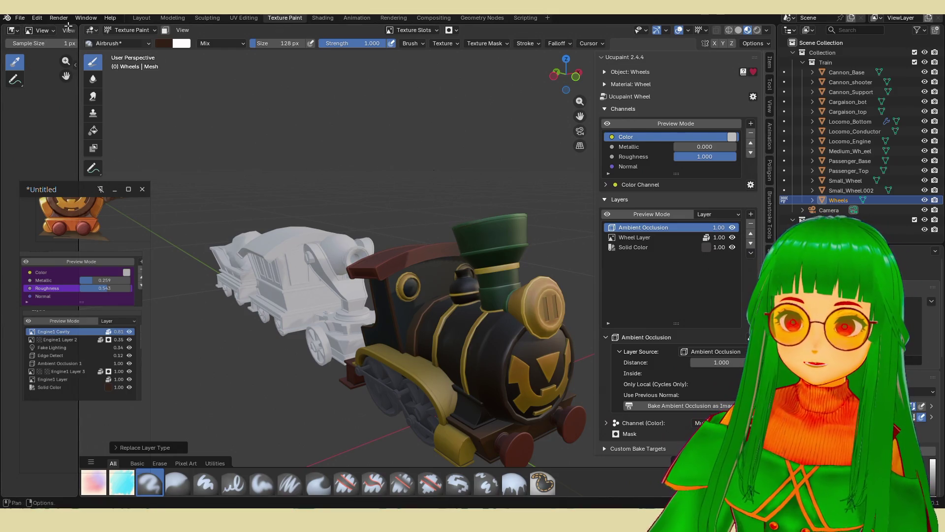
left_click(21, 20)
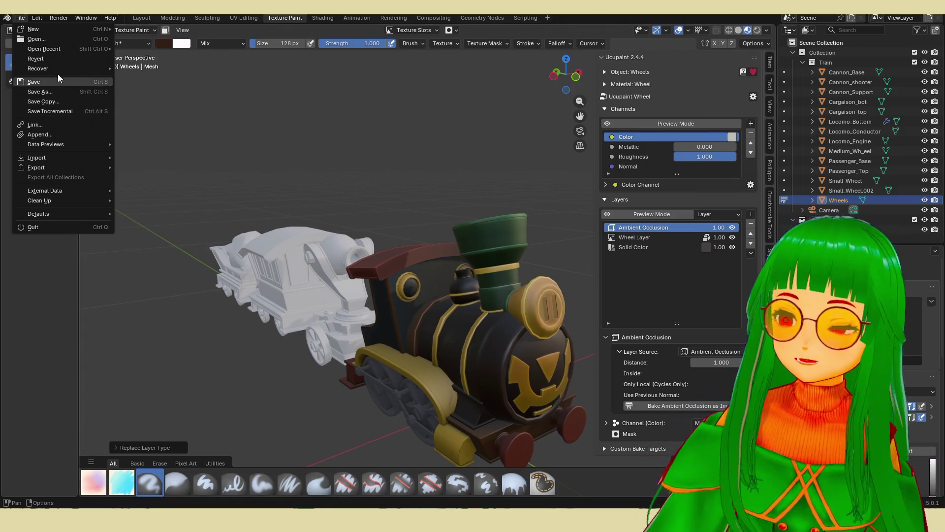
mouse_move(58, 49)
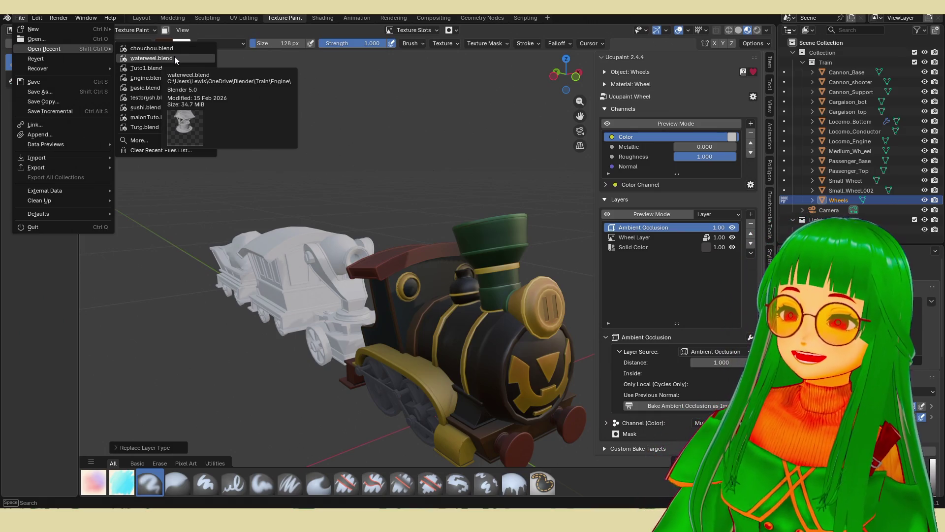
left_click(175, 58)
mouse_move(461, 230)
middle_mouse_down()
mouse_move(465, 252)
mouse_move(287, 238)
mouse_move(462, 256)
middle_mouse_up()
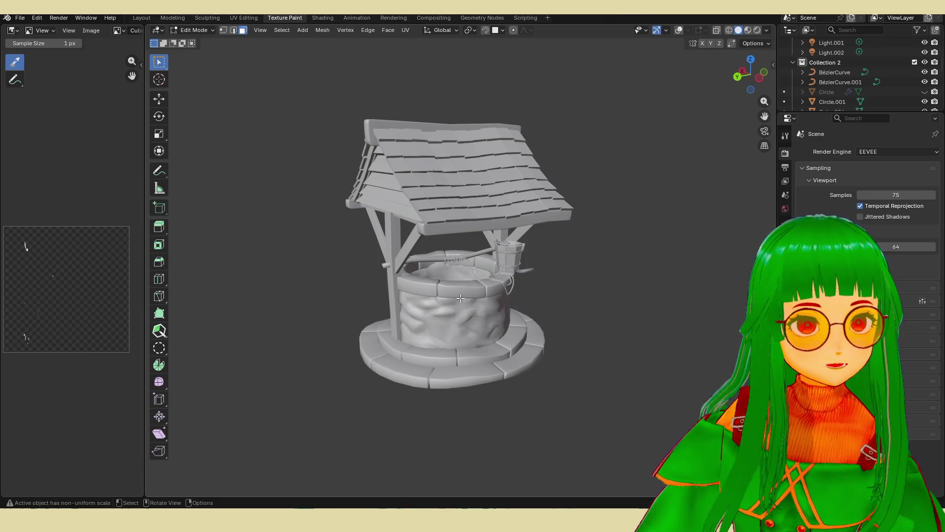
- Switch the viewport to Material Preview shading to show the well's textures
mouse_move(424, 266)
middle_mouse_down()
mouse_move(321, 258)
mouse_move(428, 267)
middle_mouse_up()
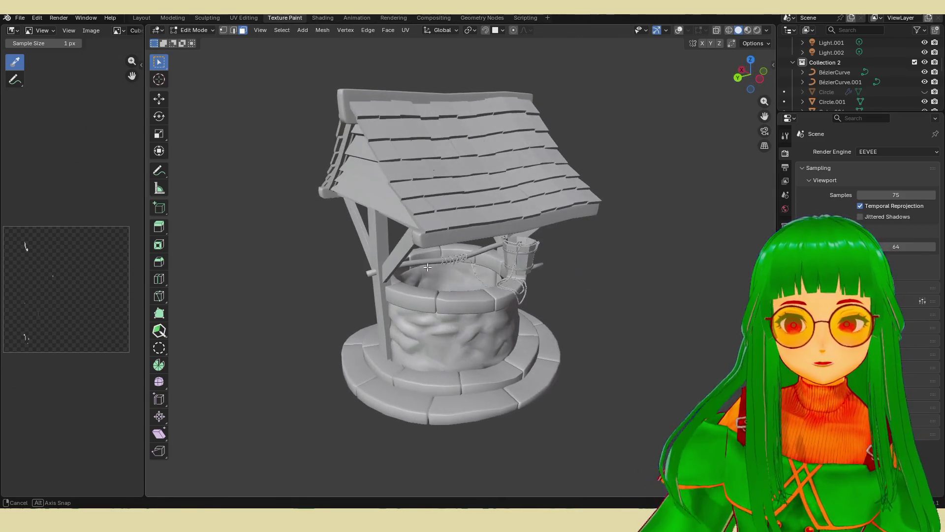
mouse_move(460, 206)
middle_mouse_down()
mouse_move(655, 237)
mouse_move(470, 252)
middle_mouse_up()
scroll(470, 252, "down", 2)
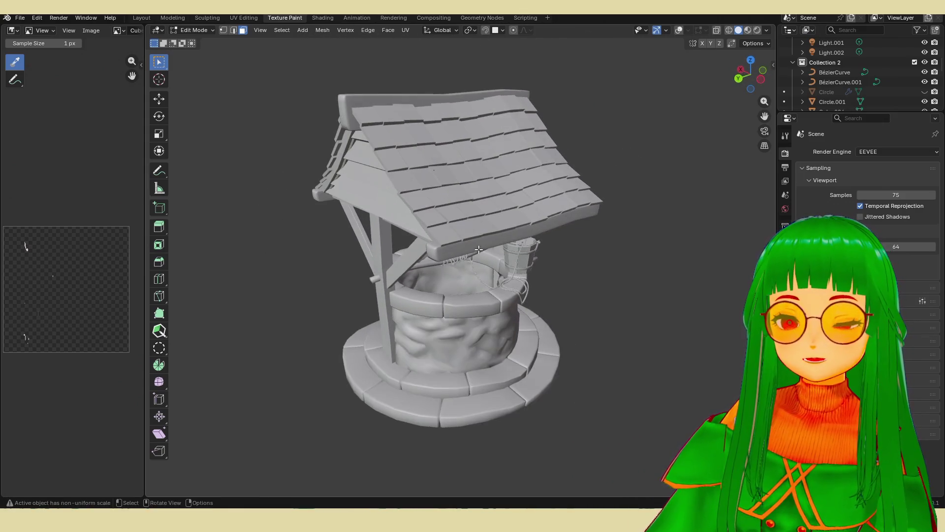
left_click(749, 30)
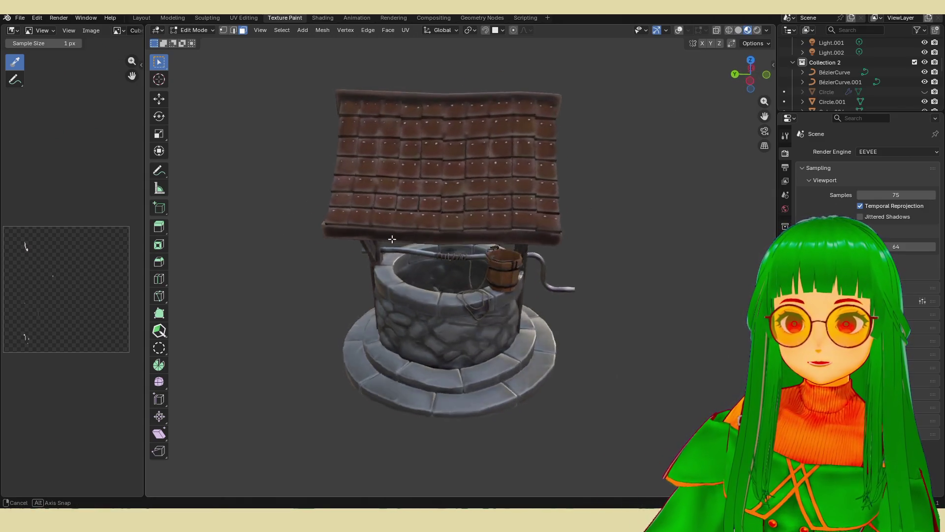
- Orbit and zoom around the well to inspect the roof tiles, bucket, rope and stone base
mouse_move(405, 225)
middle_mouse_down()
mouse_move(379, 241)
mouse_move(400, 251)
mouse_move(389, 241)
middle_mouse_up()
scroll(433, 275, "up", 8)
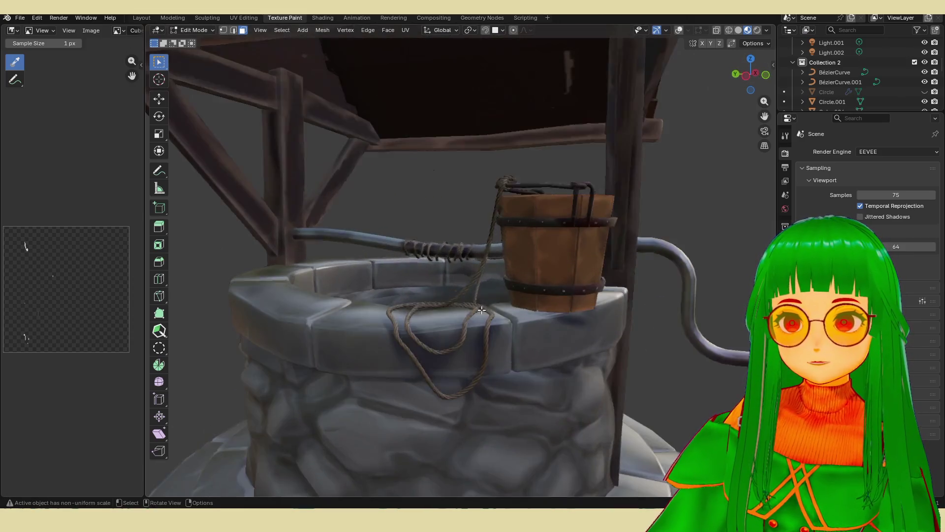
scroll(485, 297, "down", 5)
mouse_move(536, 301)
middle_mouse_down()
mouse_move(493, 274)
mouse_move(523, 211)
mouse_move(598, 232)
mouse_move(481, 284)
middle_mouse_up()
scroll(493, 274, "down", 5)
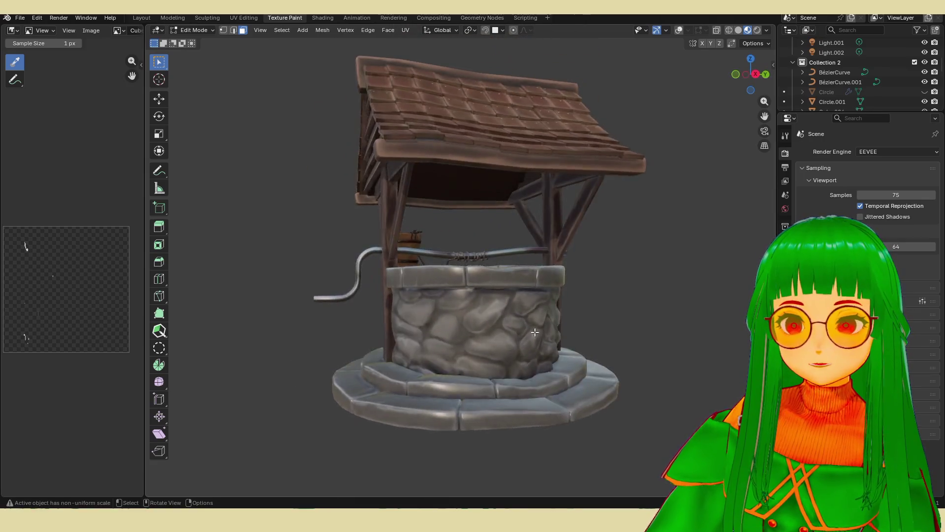
scroll(481, 284, "up", 5)
scroll(481, 285, "up", 5)
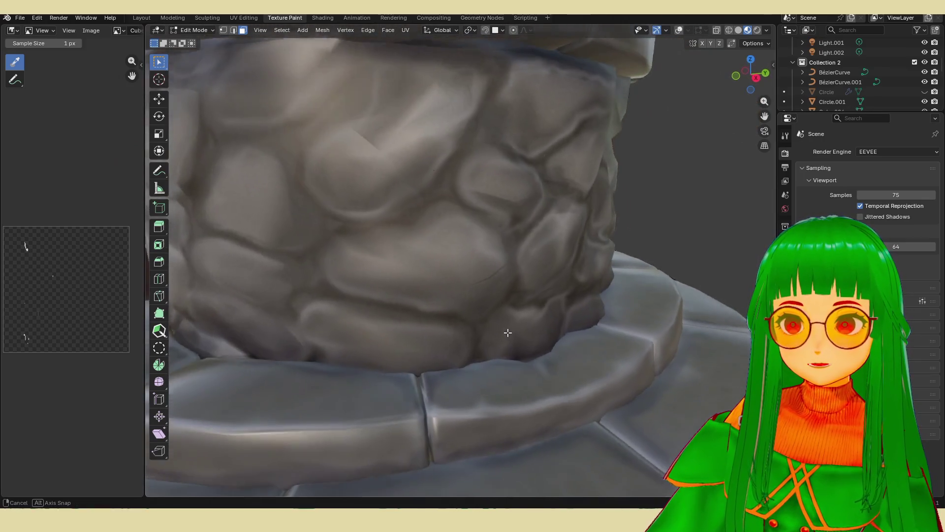
scroll(506, 333, "down", 8)
scroll(496, 308, "up", 3)
mouse_move(496, 315)
middle_mouse_down()
mouse_move(507, 312)
mouse_move(517, 363)
mouse_move(526, 344)
mouse_move(447, 369)
middle_mouse_up()
scroll(495, 308, "down", 5)
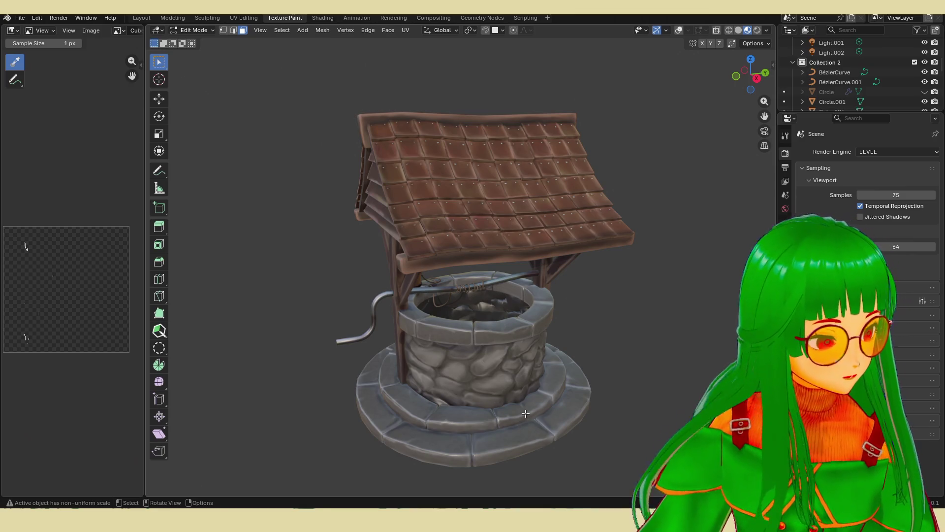
mouse_move(529, 373)
middle_mouse_down()
mouse_move(512, 379)
mouse_move(469, 362)
mouse_move(306, 368)
mouse_move(330, 305)
middle_mouse_up()
scroll(342, 274, "up", 2)
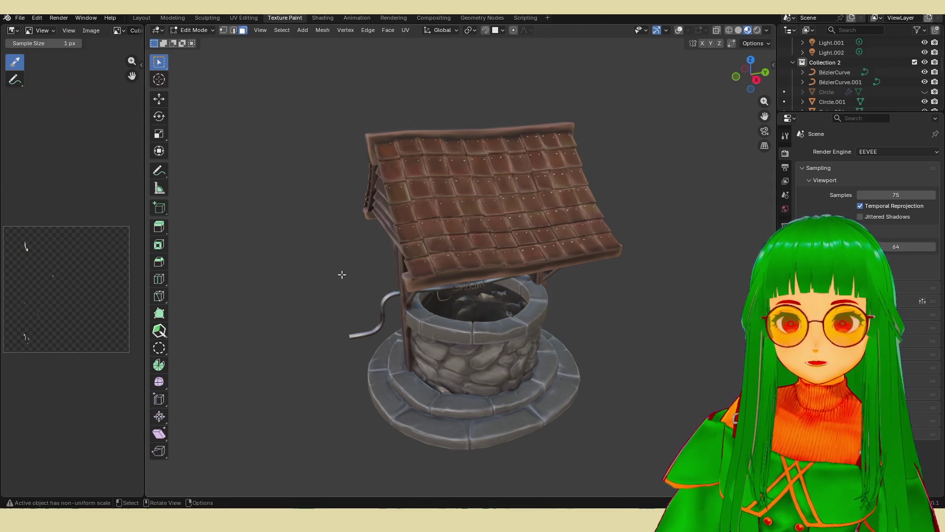
scroll(411, 314, "up", 2)
middle_click_drag(465, 348, 512, 353)
left_click(19, 19)
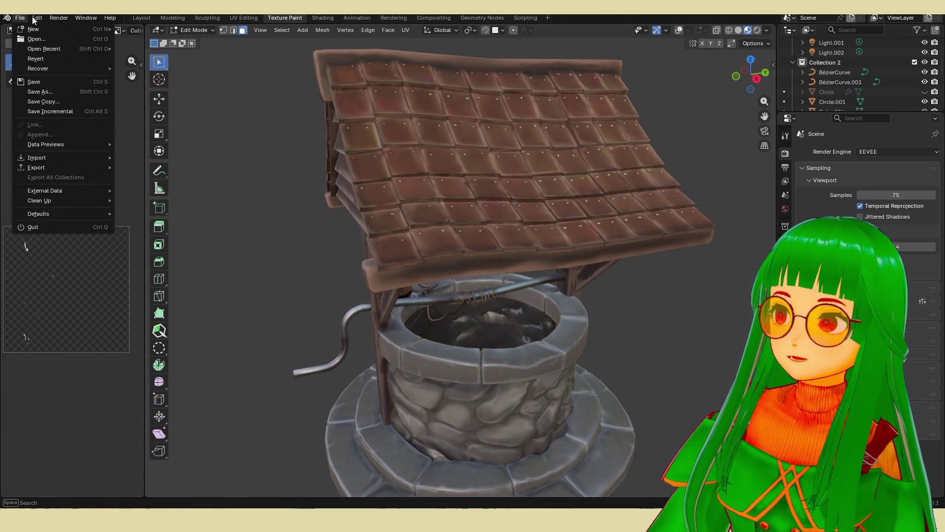
- Reopen chouchou.blend from recent files and zoom in on the locomotive
left_click(16, 20)
left_click(18, 19)
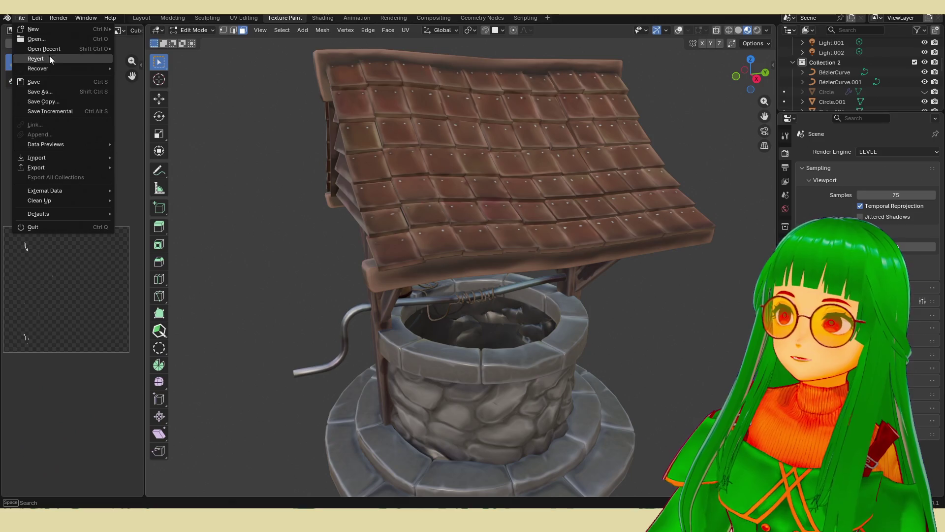
mouse_move(49, 49)
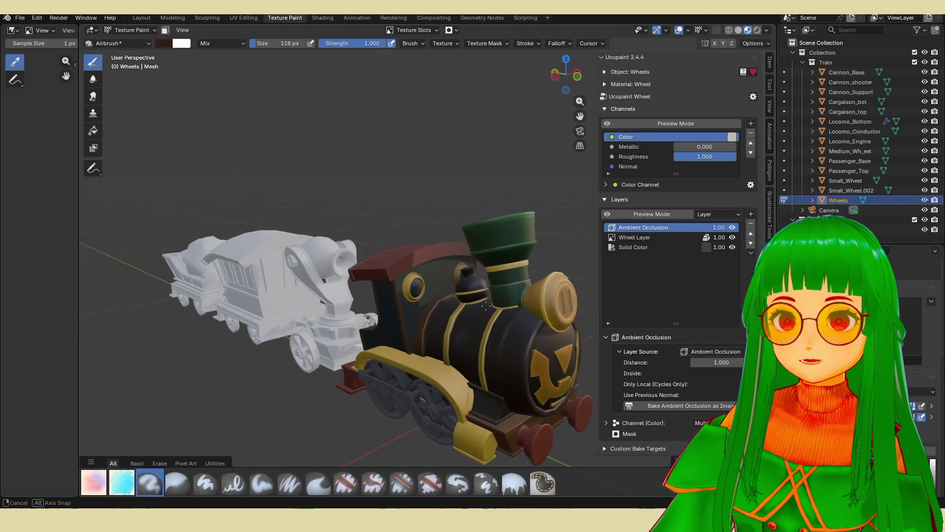
middle_click_drag(475, 303, 423, 308)
scroll(454, 308, "up", 2)
scroll(454, 308, "down", 3)
scroll(443, 308, "up", 5)
scroll(443, 308, "down", 3)
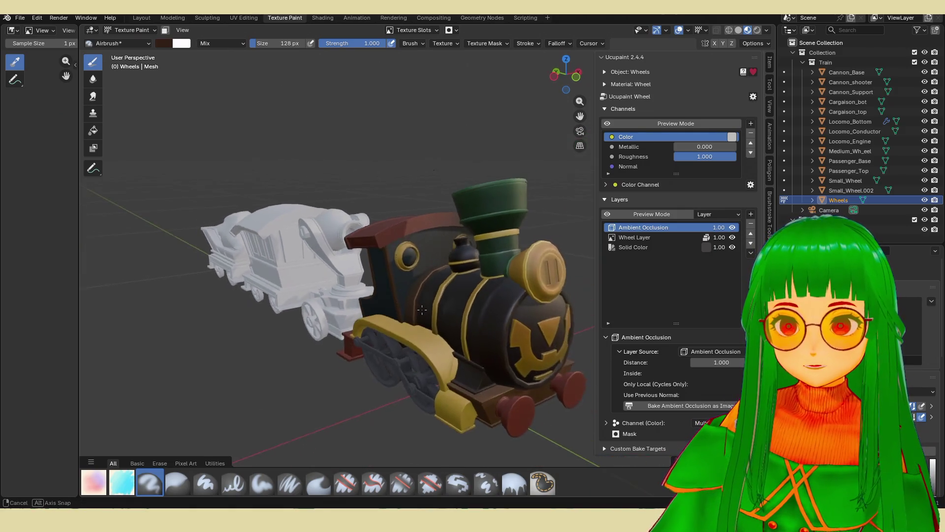
scroll(423, 308, "up", 4)
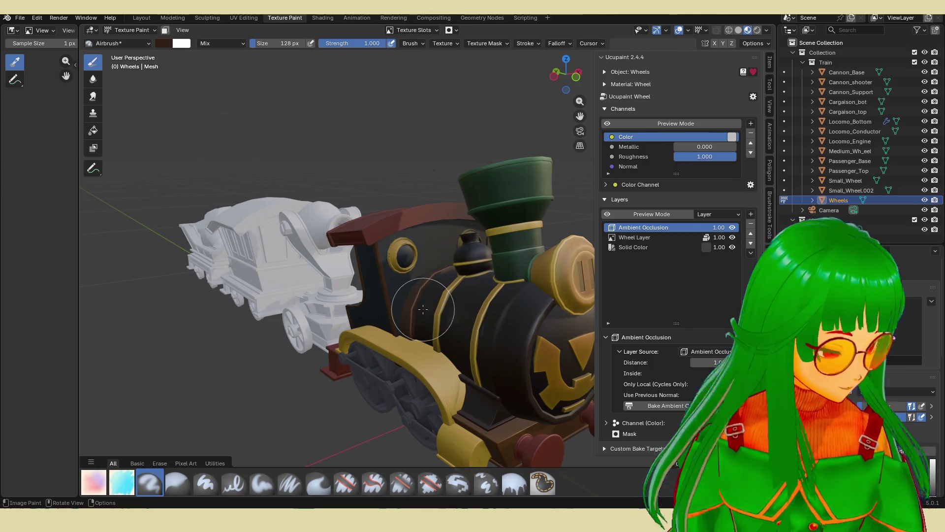
middle_click_drag(422, 311, 408, 283)
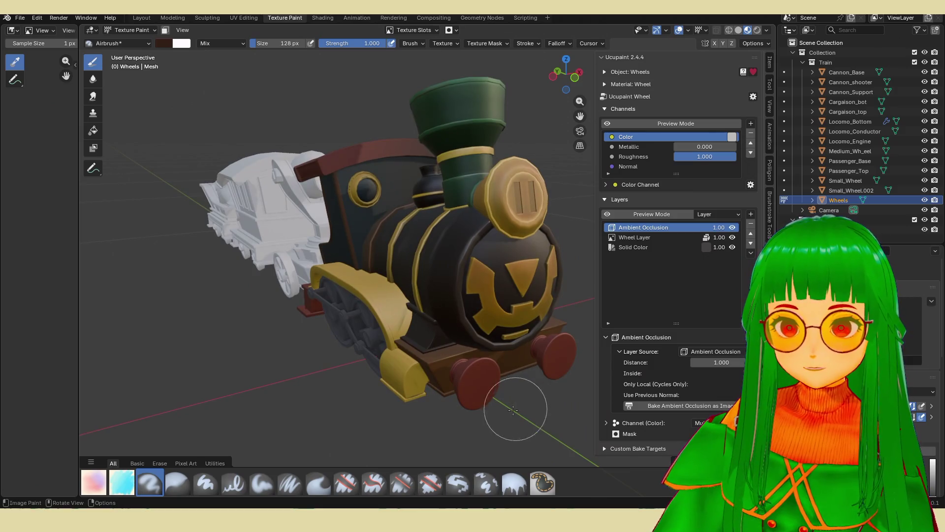
mouse_move(463, 521)
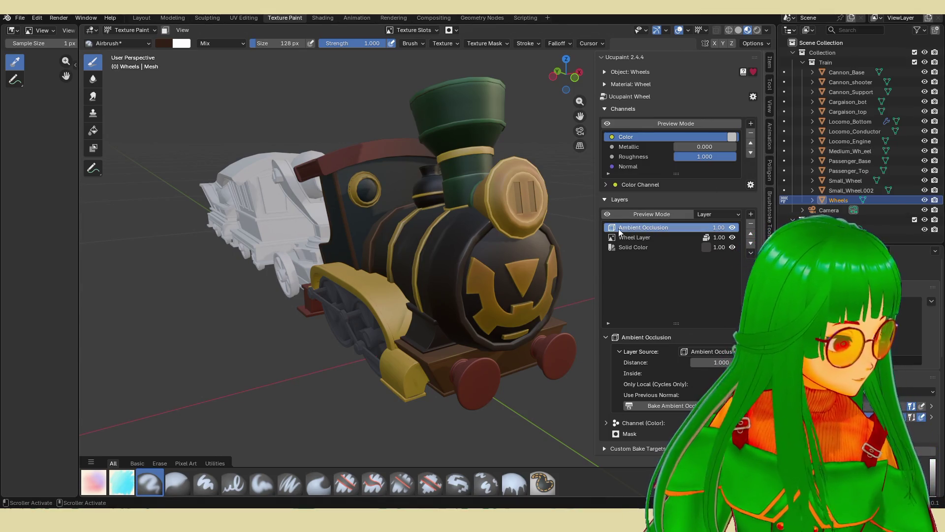
- Orbit the train to view the locomotive's front and left side
middle_click_drag(525, 238, 513, 242)
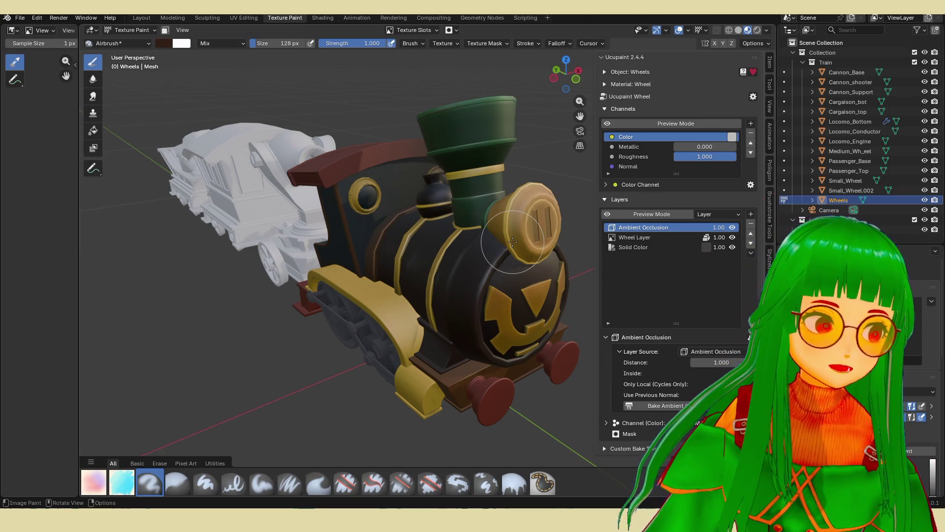
middle_click_drag(514, 241, 476, 227)
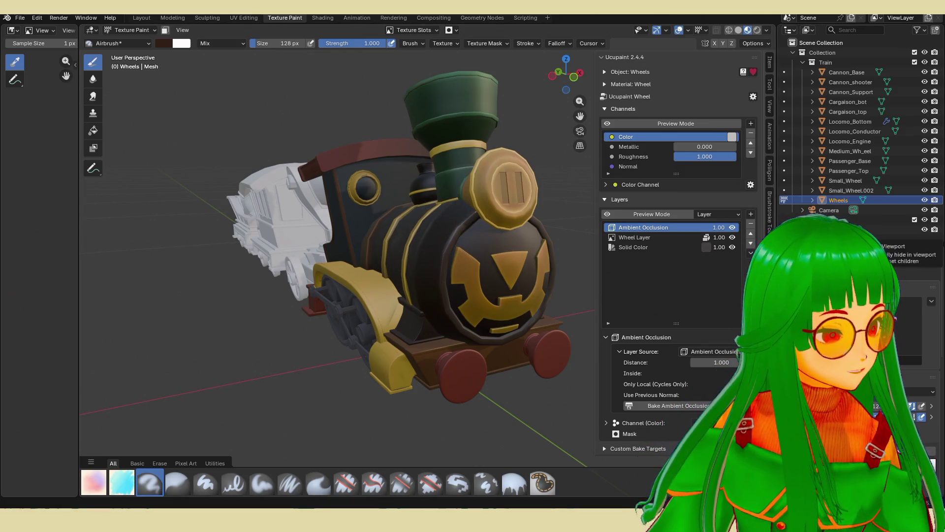
mouse_move(470, 206)
middle_mouse_down()
mouse_move(452, 216)
mouse_move(481, 245)
mouse_move(478, 252)
middle_mouse_up()
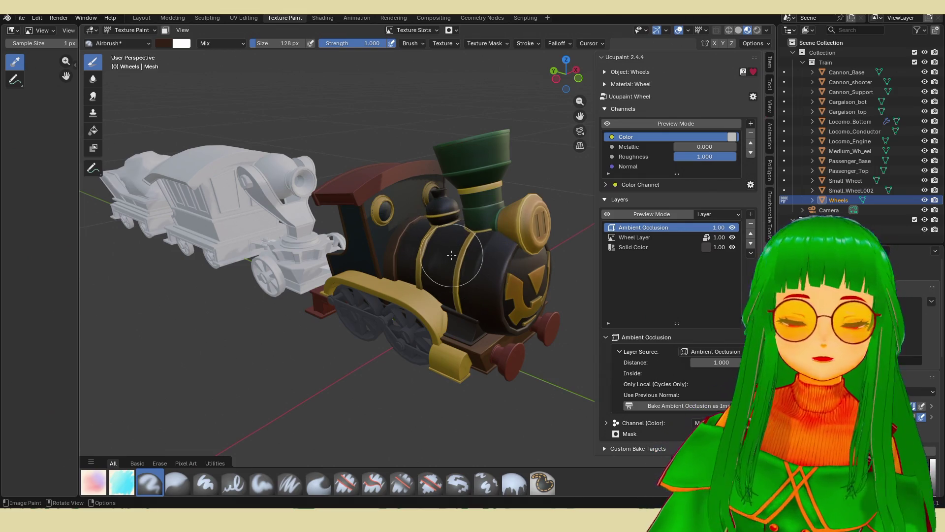
mouse_move(453, 253)
middle_mouse_down()
mouse_move(414, 263)
mouse_move(468, 258)
mouse_move(403, 261)
mouse_move(437, 259)
mouse_move(473, 283)
middle_mouse_up()
key("alt+q")
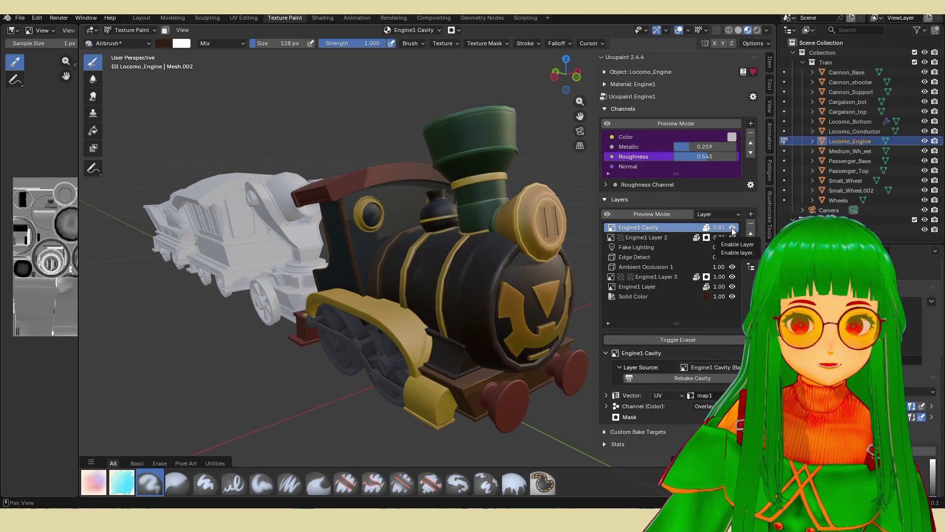
- Hide the engine's Ucupaint layers, from Engine1 Cavity down to Ambient Occlusion 1
left_click_drag(734, 229, 733, 248)
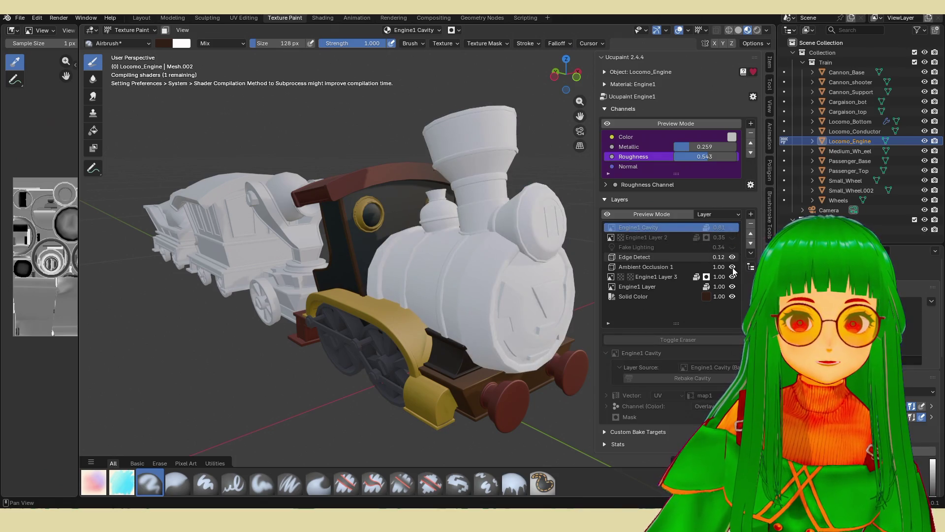
left_click(732, 257)
left_click(732, 277)
left_click(732, 267)
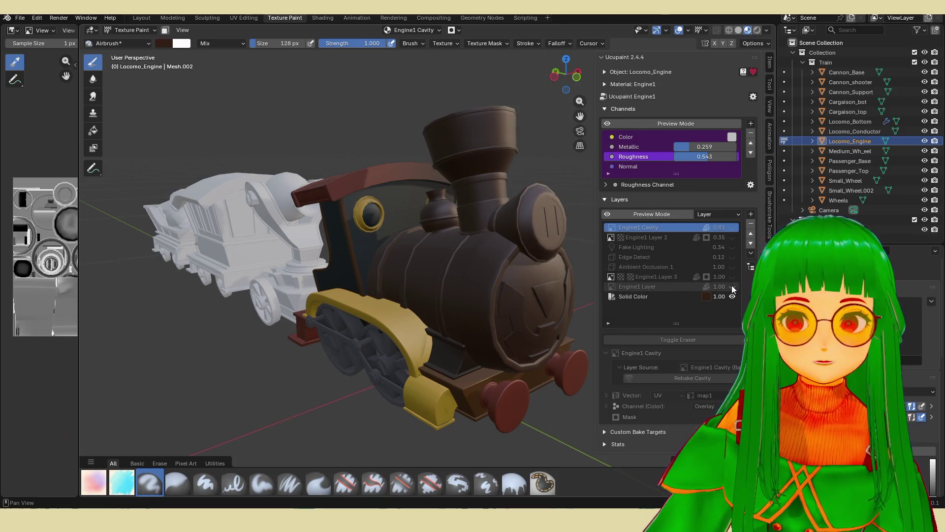
- Orbit to compare the bare locomotive, then turn the hidden layers back on
mouse_move(339, 310)
middle_mouse_down()
mouse_move(148, 200)
mouse_move(104, 217)
mouse_move(419, 306)
mouse_move(504, 304)
mouse_move(486, 295)
mouse_move(724, 290)
middle_mouse_up()
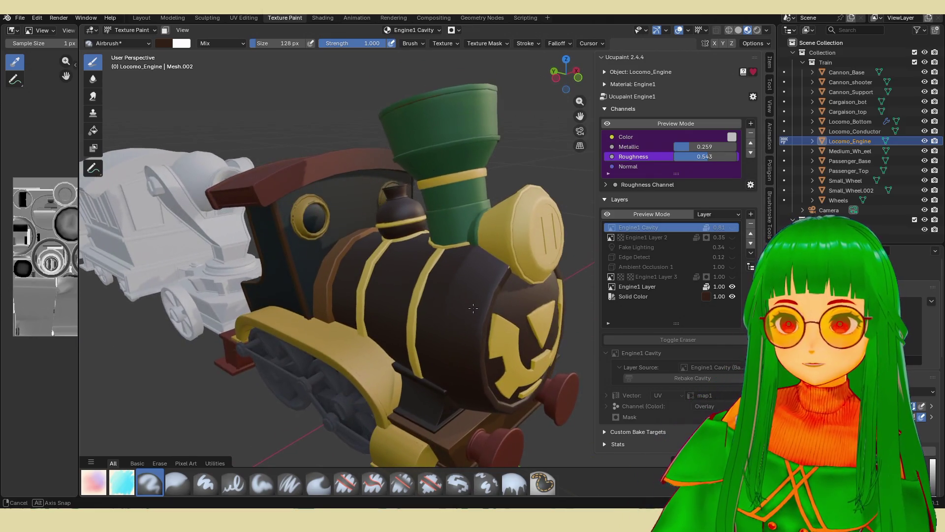
mouse_move(485, 271)
middle_mouse_down()
mouse_move(522, 271)
mouse_move(493, 271)
middle_mouse_up()
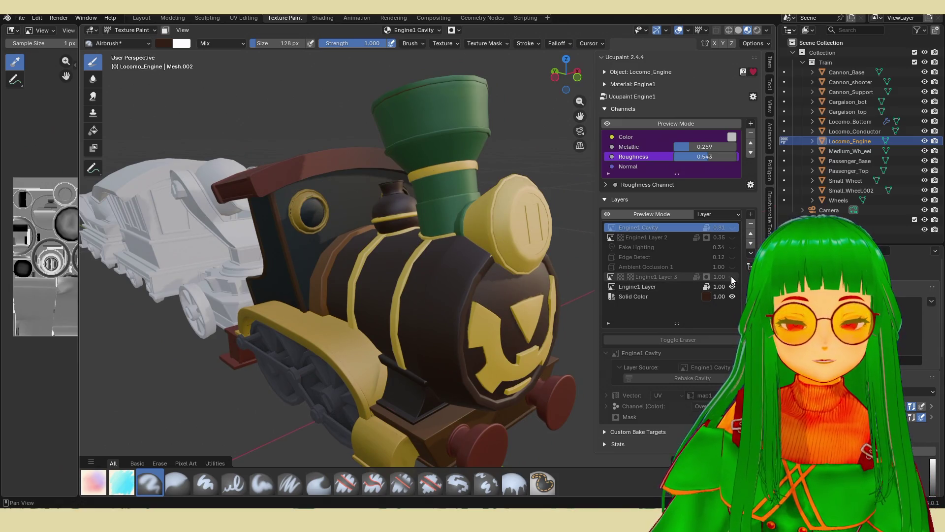
mouse_move(733, 268)
left_mouse_down()
mouse_move(730, 235)
mouse_move(732, 276)
left_mouse_up()
mouse_move(433, 266)
middle_mouse_down()
mouse_move(473, 266)
mouse_move(431, 265)
mouse_move(542, 239)
middle_mouse_up()
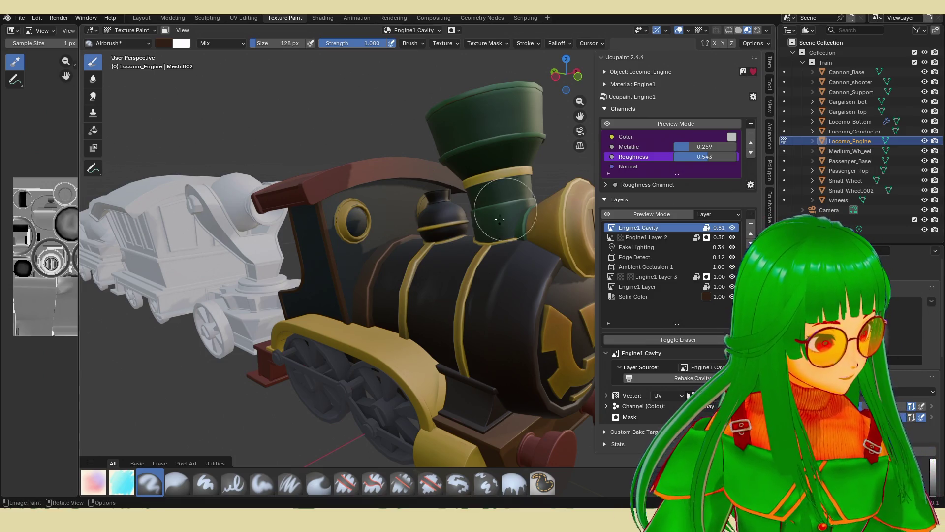
- Orbit the view, then zoom in on the locomotive's cab and front wheel arch
middle_click_drag(497, 235, 493, 237)
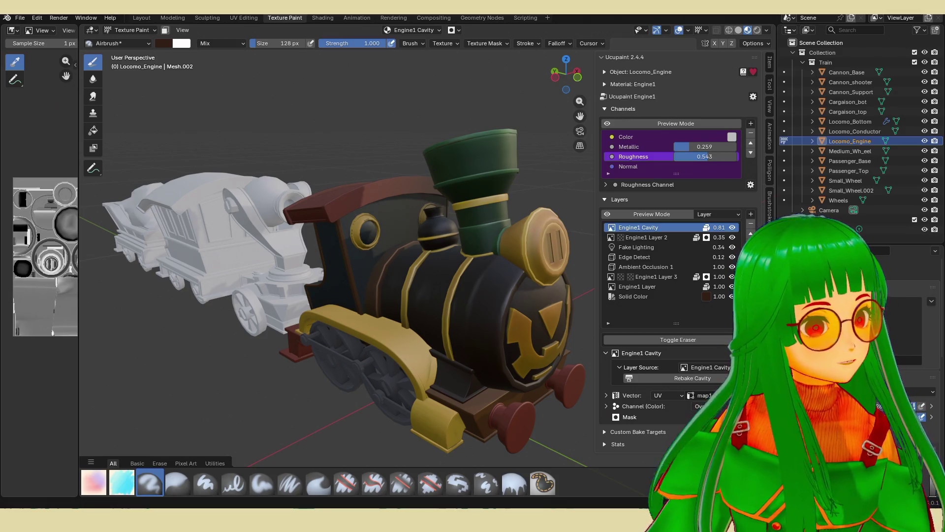
mouse_move(494, 275)
middle_mouse_down("ctrl")
mouse_move(494, 252)
mouse_move(487, 276)
middle_mouse_up("ctrl")
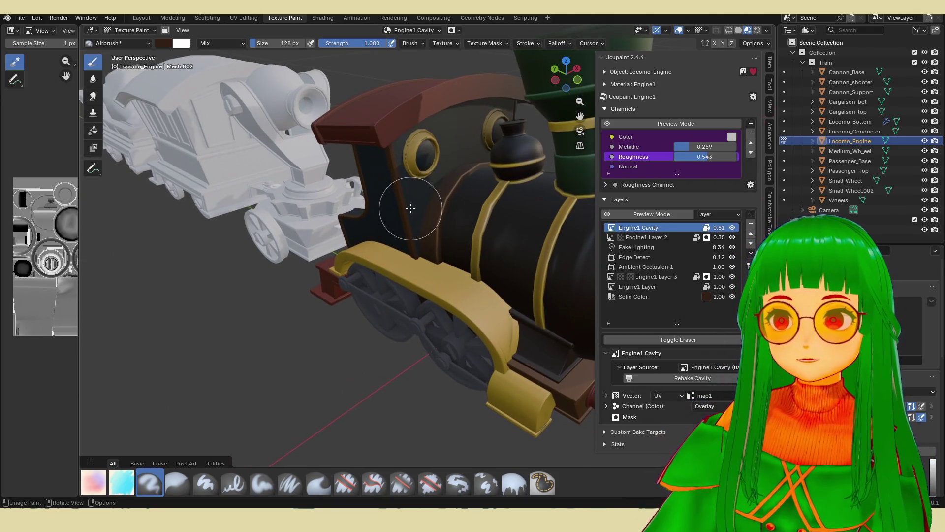
- Select Locomo_Conductor, orbit around its cab, then make the Wheels object active for texturing
key("alt+q")
scroll(63, 273, "down", 6)
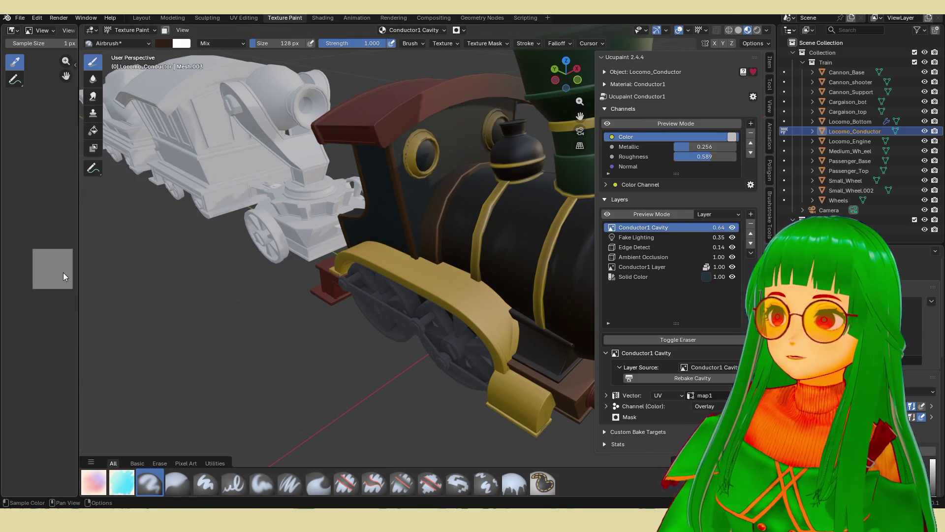
scroll(58, 266, "up", 1)
scroll(58, 264, "down", 4)
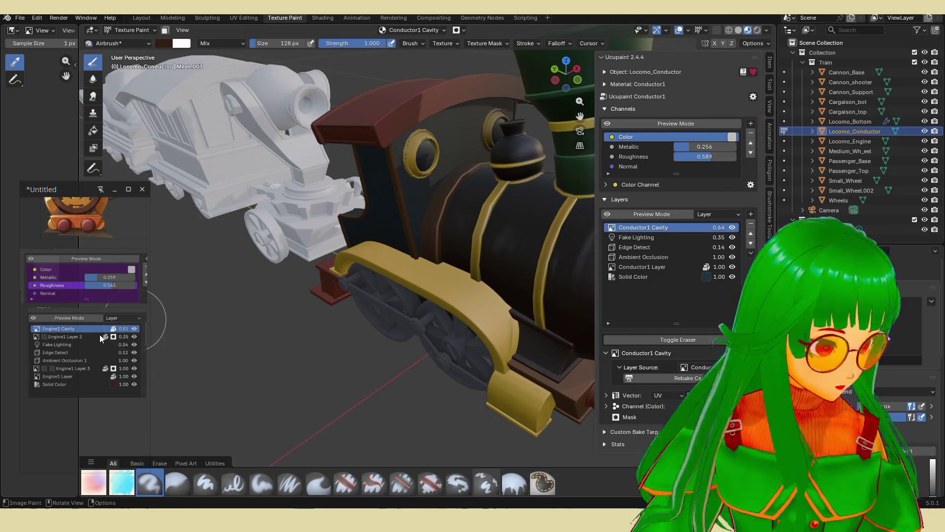
middle_click_drag(436, 187, 423, 187)
scroll(416, 184, "up", 4)
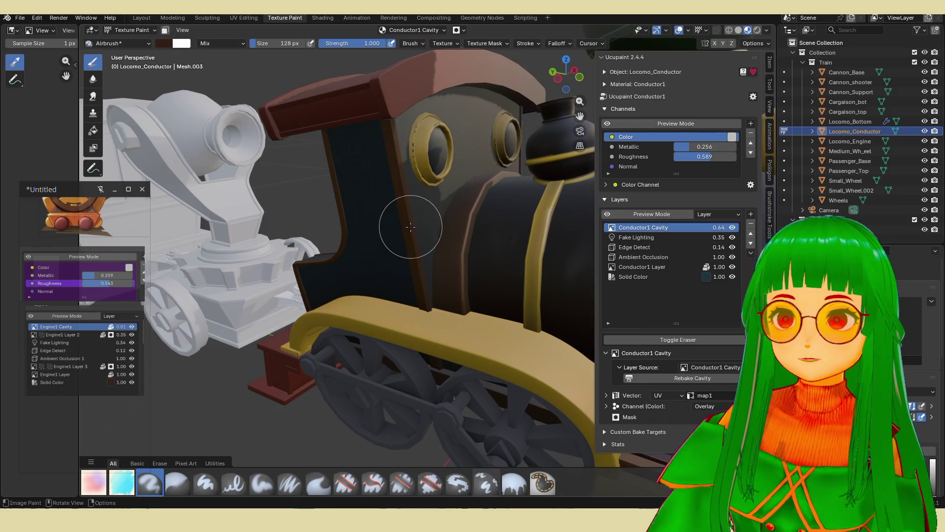
scroll(465, 339, "down", 4)
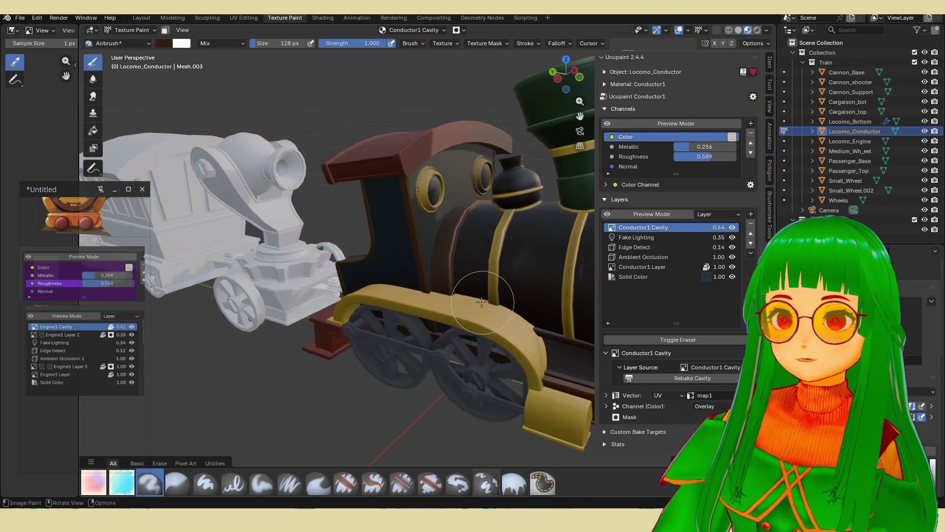
key("alt+q")
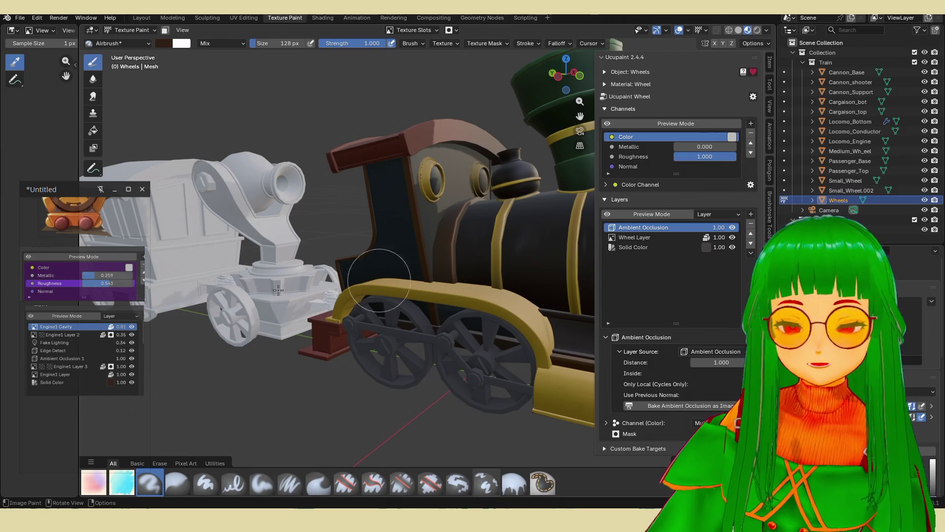
- Add an Edge Detect layer to the Wheels material in Ucupaint
left_click(751, 214)
left_click(625, 356)
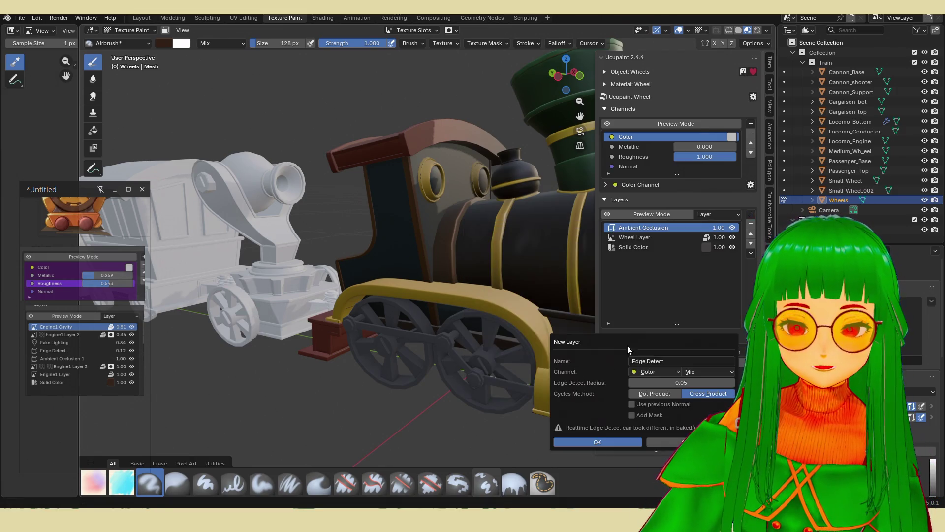
left_click(608, 442)
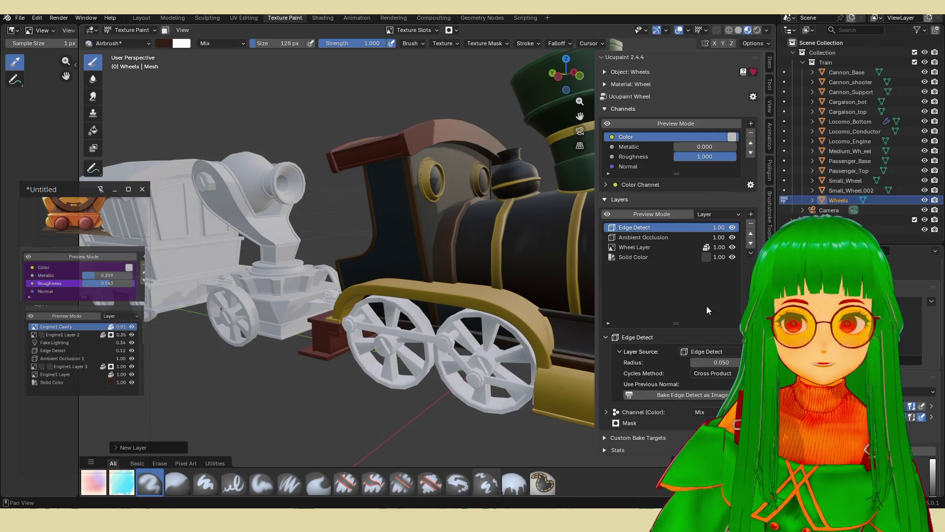
- Compare against Locomo_Engine's Edge Detect layer, then set the wheels' Edge Detect colour blend to Multiply
scroll(709, 389, "down", 1)
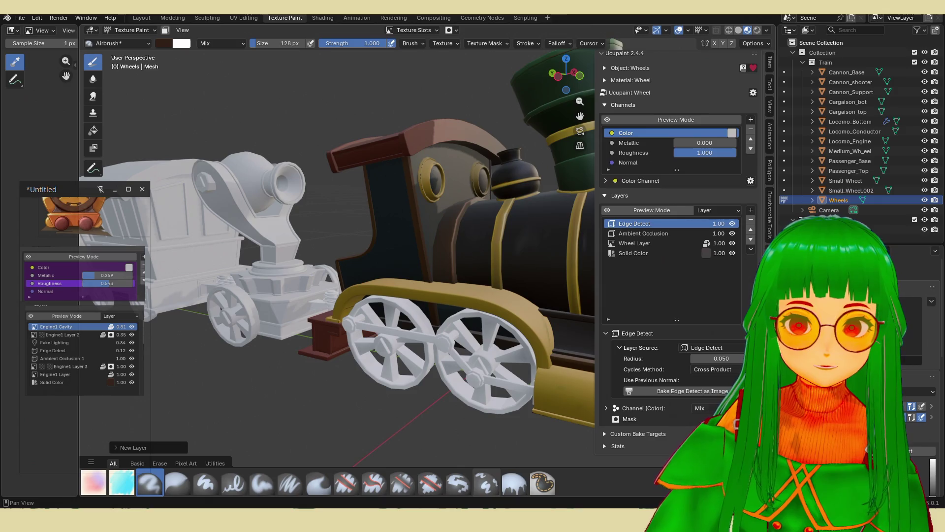
left_click(712, 408)
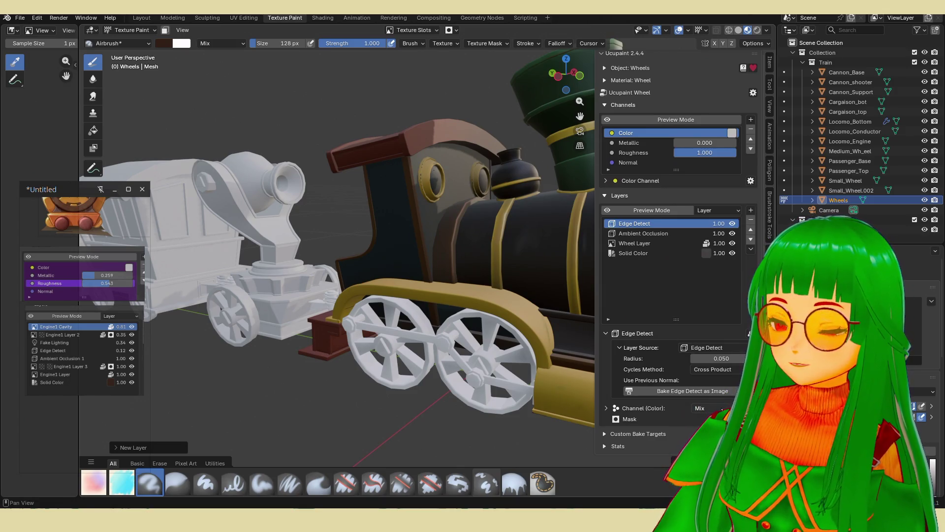
left_click(527, 274, "alt")
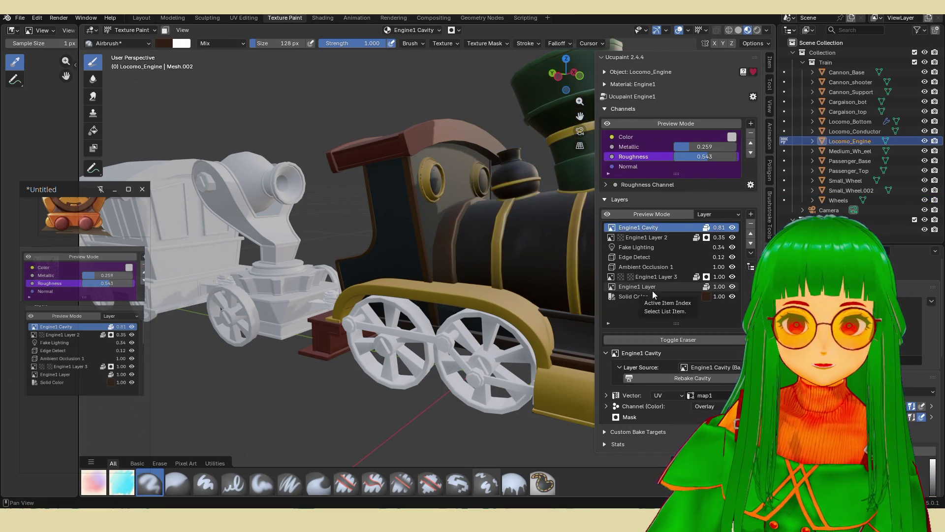
left_click(662, 256)
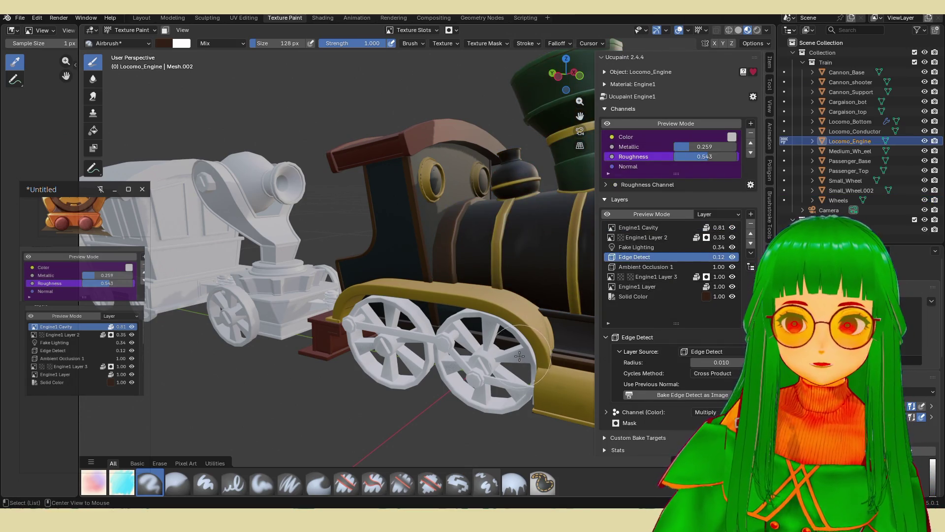
left_click(473, 365, "alt")
left_click(711, 412)
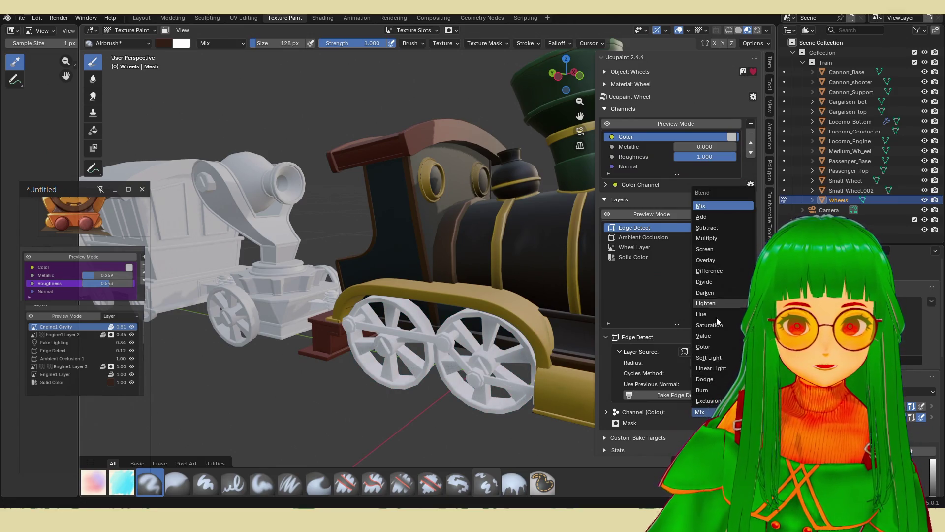
left_click(717, 237)
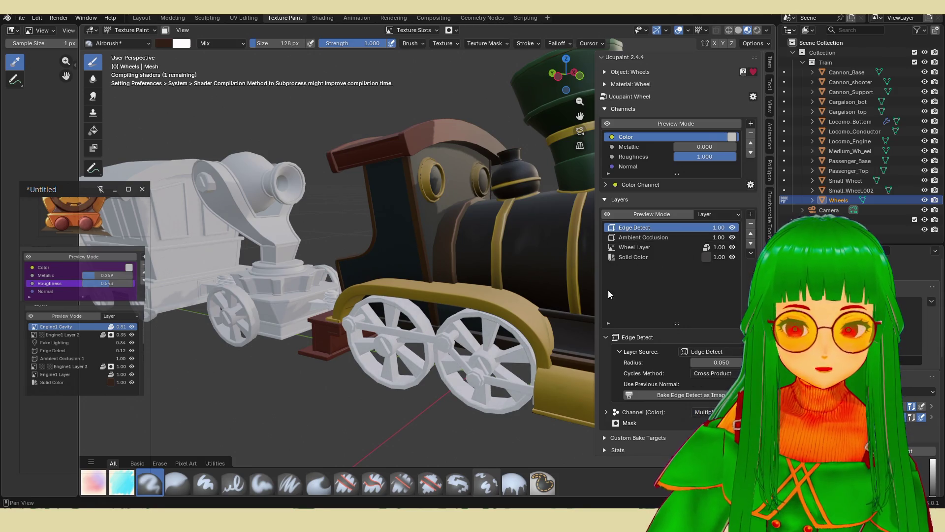
- Lower the wheels' Edge Detect layer strength to 0.14, toggling its visibility to compare
middle_click_drag(518, 314, 535, 309)
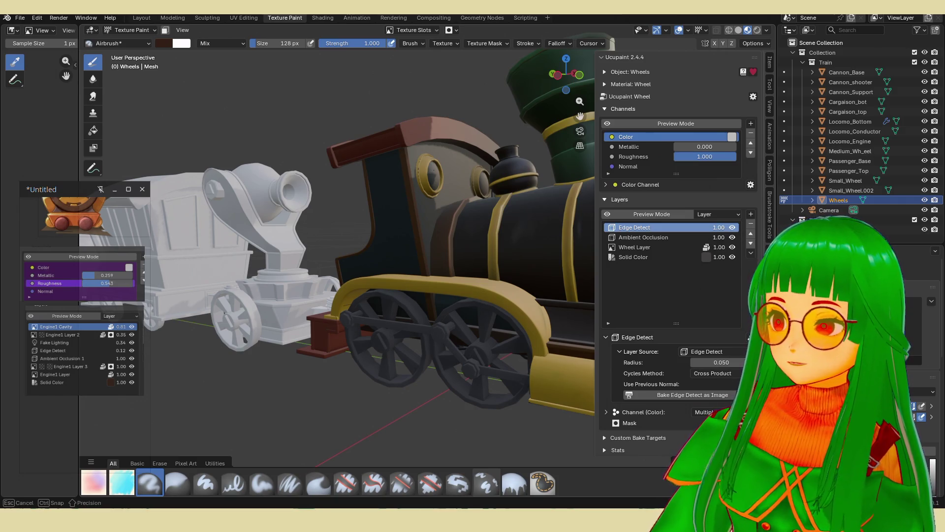
mouse_move(722, 228)
left_mouse_down()
mouse_move(680, 227)
mouse_move(690, 227)
left_mouse_up()
left_click(735, 226)
left_click(735, 226)
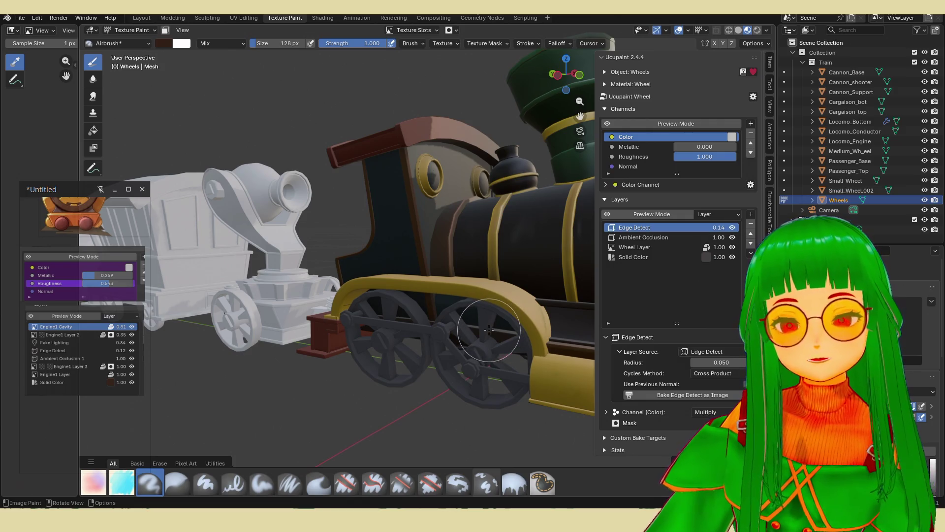
- Add a Fake Lighting layer to the Wheels material
left_click(751, 215)
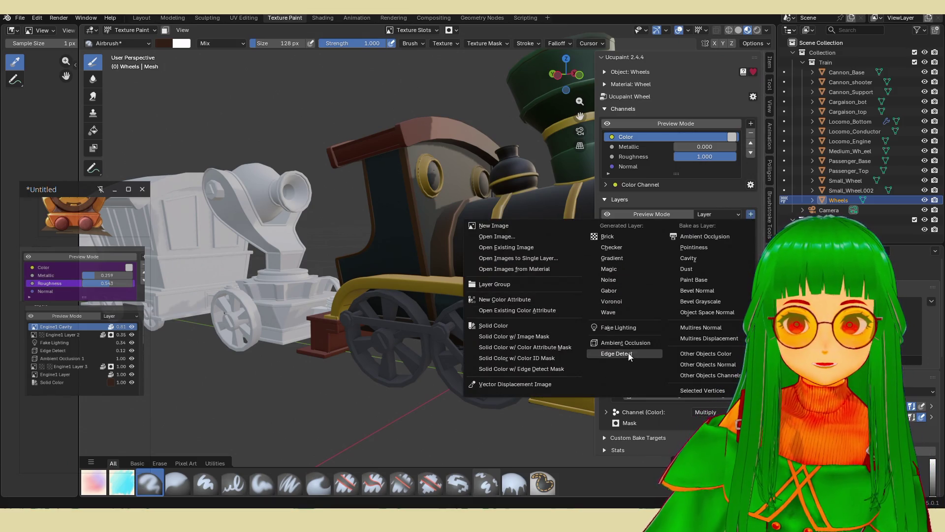
left_click(621, 327)
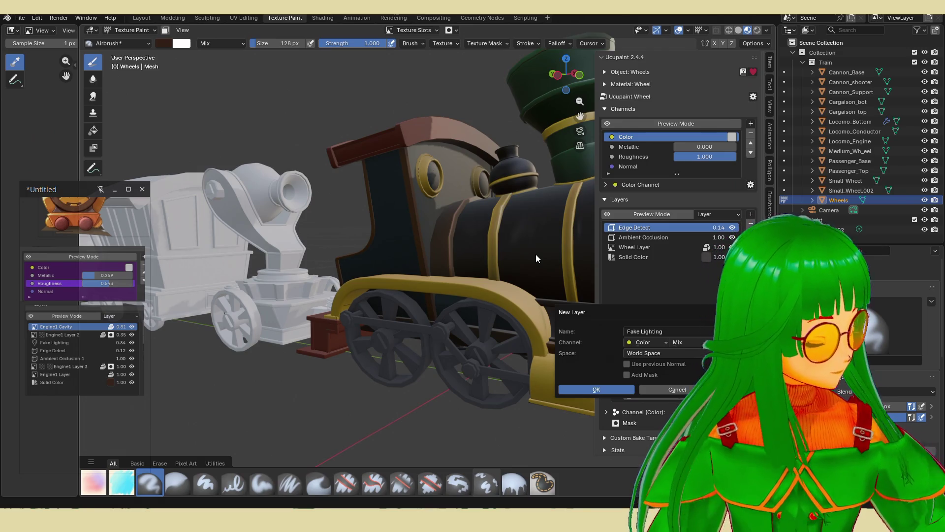
left_click(611, 389)
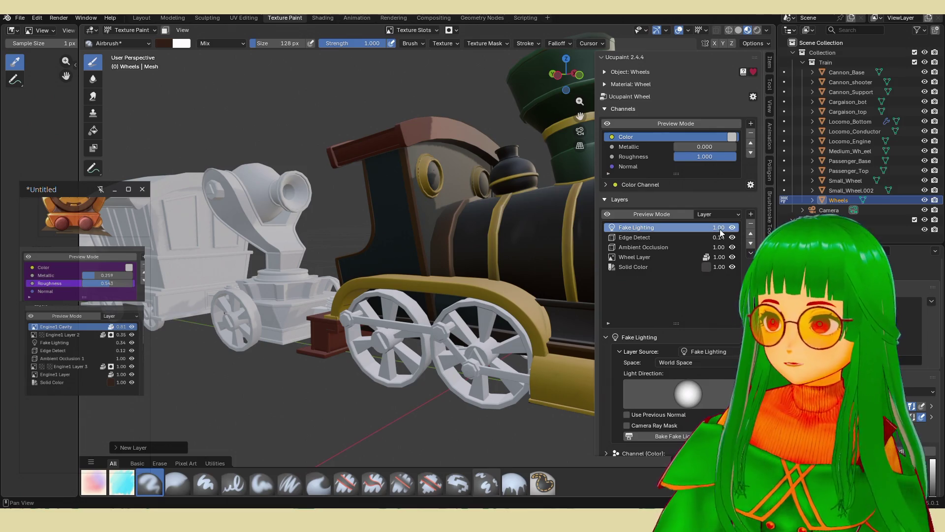
- Lower the Fake Lighting strength to 0.38 and set its colour blend to Multiply
left_click_drag(719, 227, 635, 227)
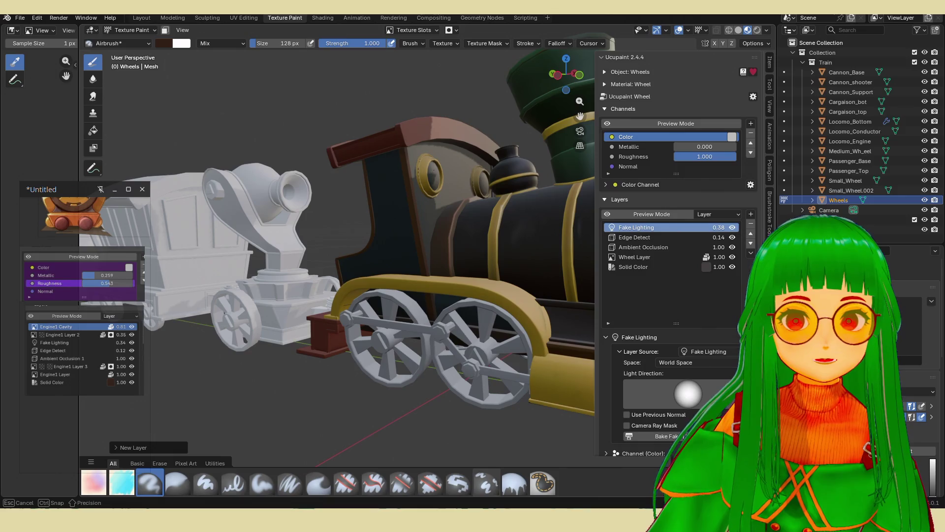
scroll(679, 344, "down", 2)
left_click(700, 408)
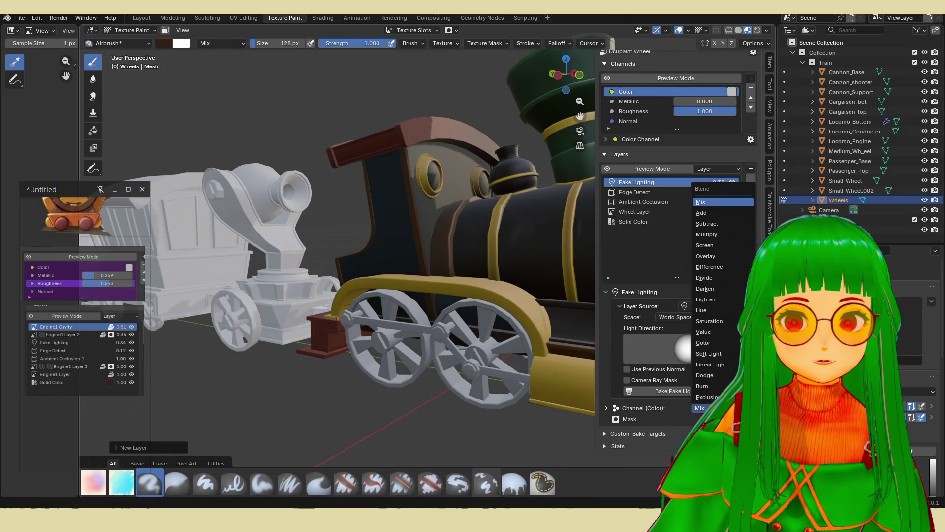
left_click(720, 237)
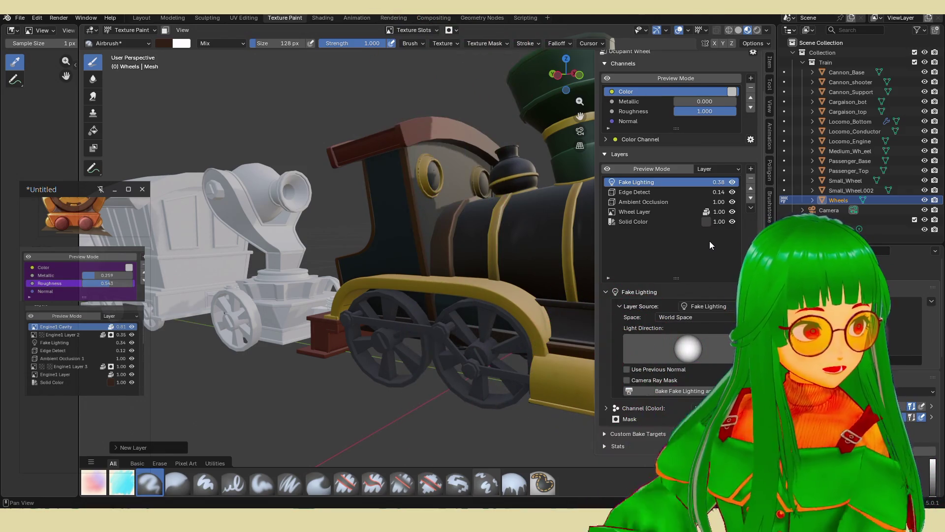
left_click(751, 169)
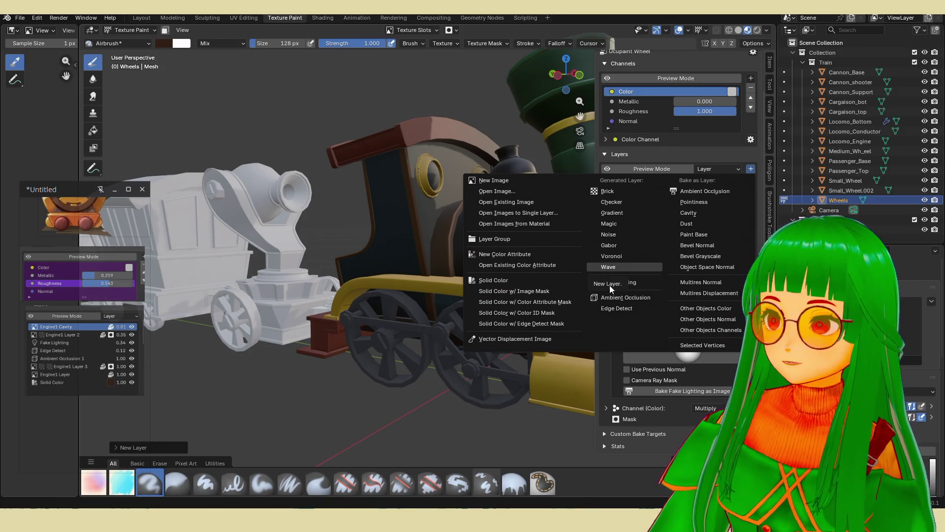
left_click(695, 213)
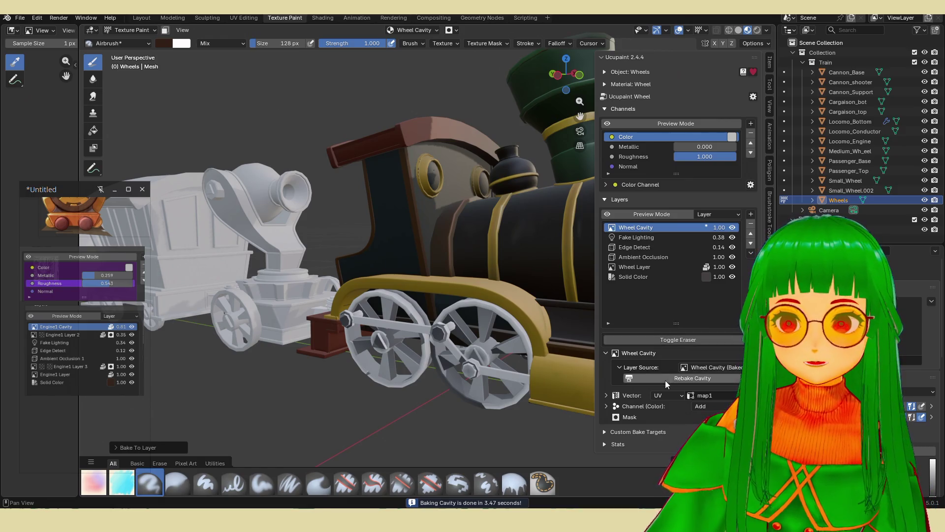
left_click(714, 406)
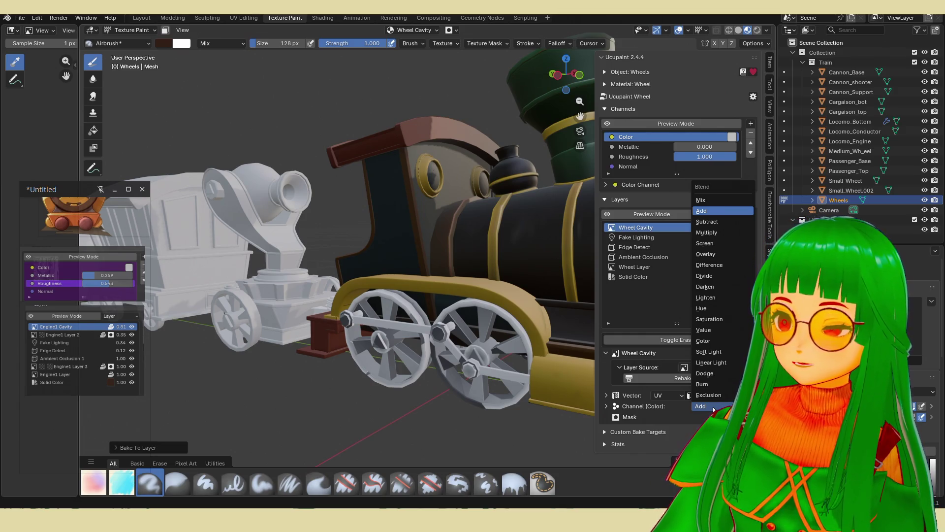
left_click(719, 255)
mouse_move(719, 228)
left_mouse_down()
mouse_move(660, 227)
mouse_move(719, 227)
left_mouse_up()
left_click(752, 226)
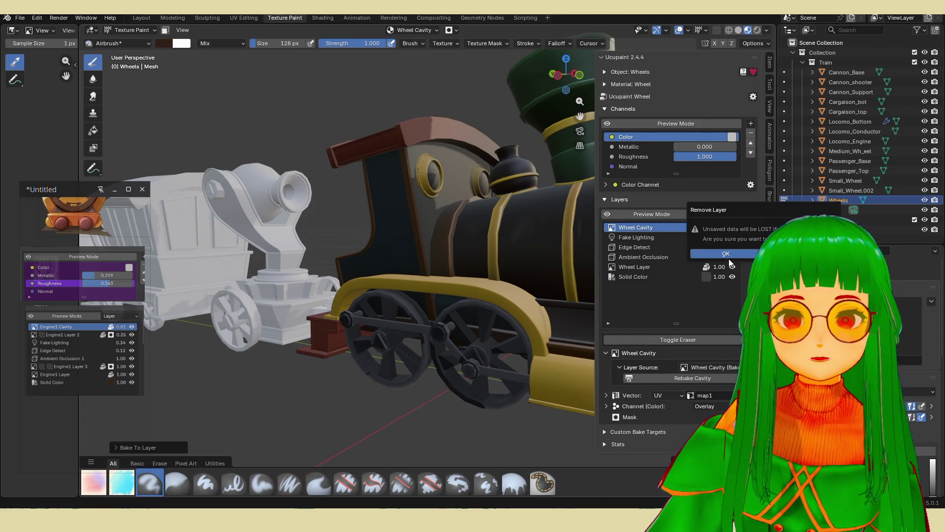
left_click(728, 258)
mouse_move(468, 296)
middle_mouse_down()
mouse_move(497, 306)
mouse_move(462, 297)
mouse_move(483, 302)
mouse_move(509, 287)
mouse_move(416, 319)
middle_mouse_up()
key("alt+q")
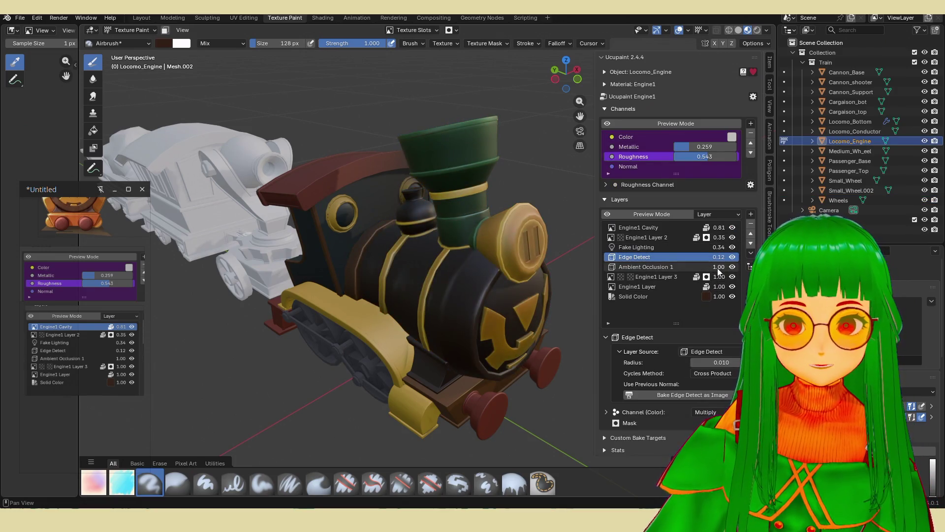
- Lower Engine1 Layer 2's strength to about 0.29, then reselect the Wheels object
left_click_drag(720, 241, 699, 240)
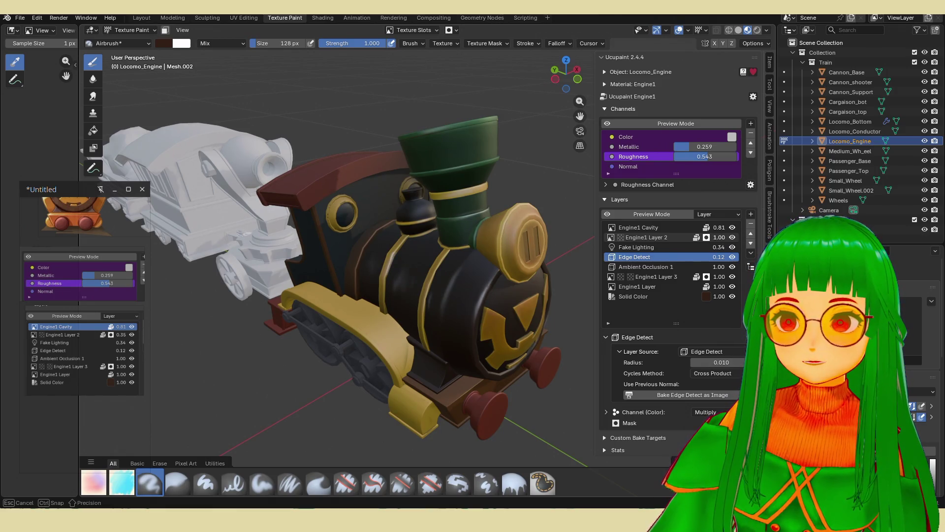
left_click_drag(719, 238, 699, 238)
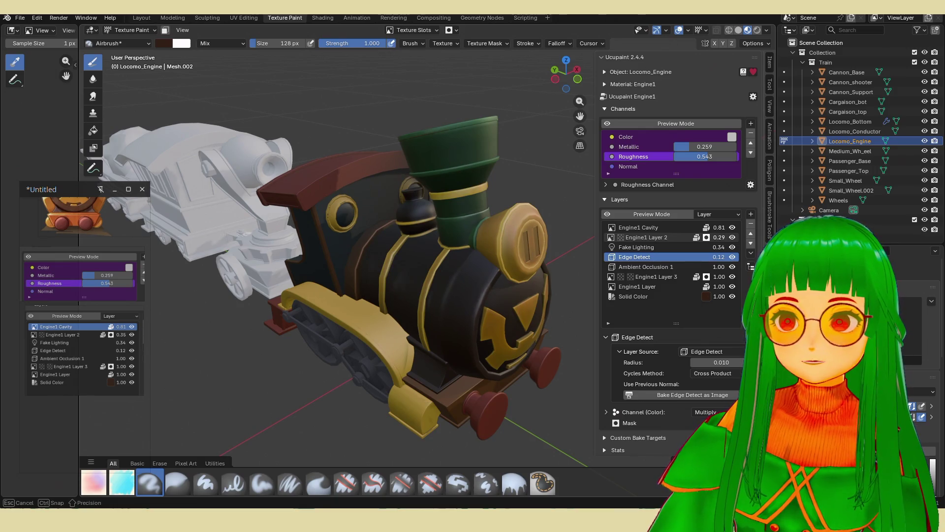
left_click_drag(699, 237, 699, 238)
middle_click_drag(532, 298, 428, 320)
key("alt+q")
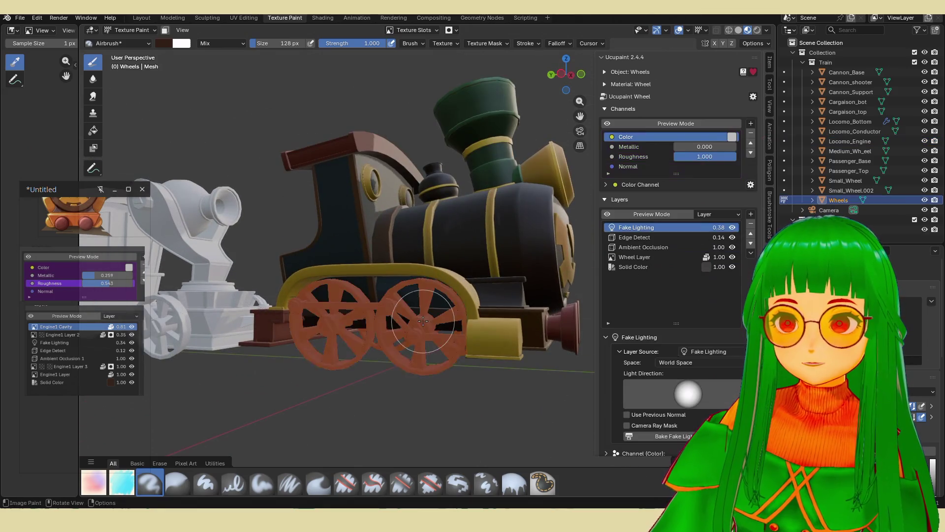
- Raise the wheels' Metallic value slightly, then zoom and pan to frame the locomotive front
mouse_move(688, 146)
left_mouse_down()
mouse_move(705, 147)
mouse_move(677, 156)
left_mouse_up()
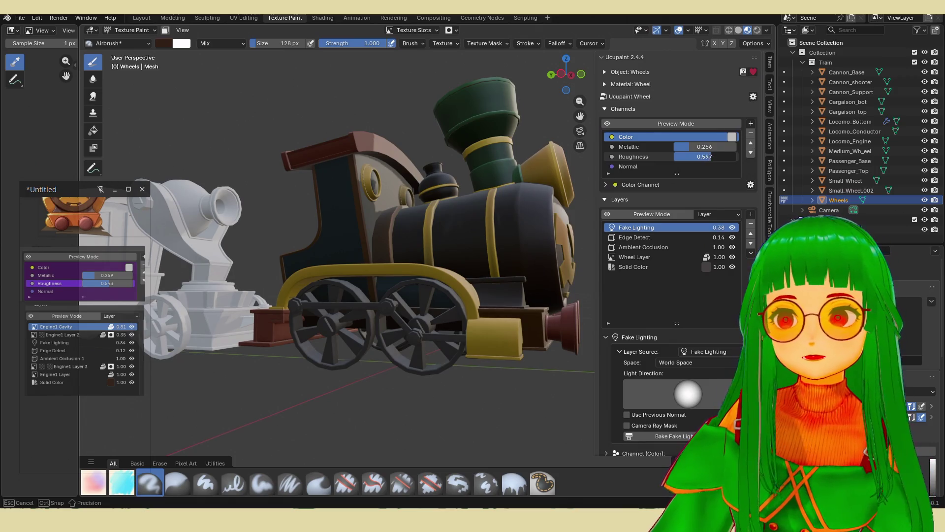
middle_click_drag(486, 270, 463, 290)
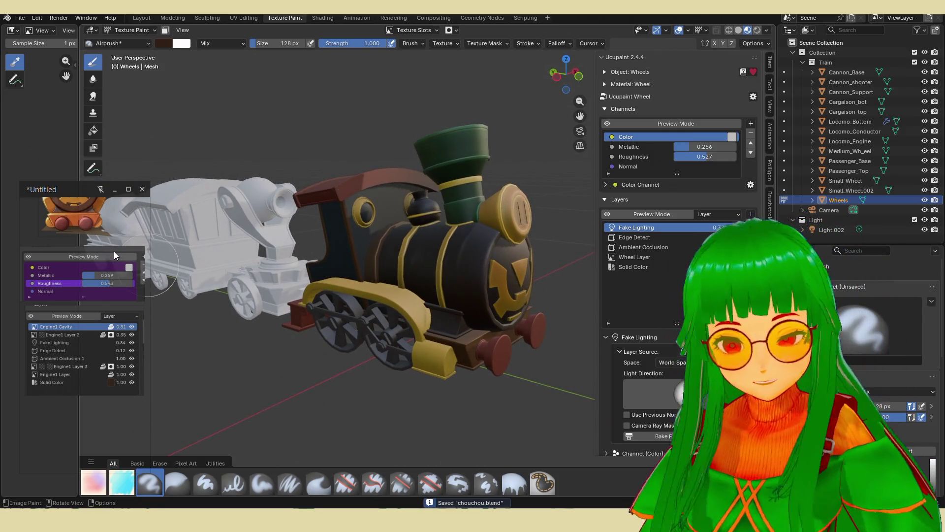
scroll(120, 243, "up", 5)
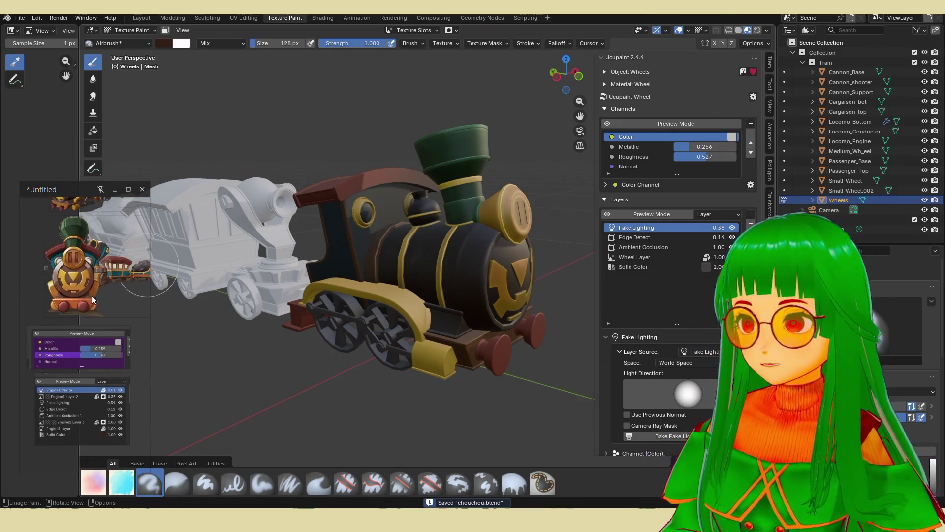
scroll(54, 281, "up", 2)
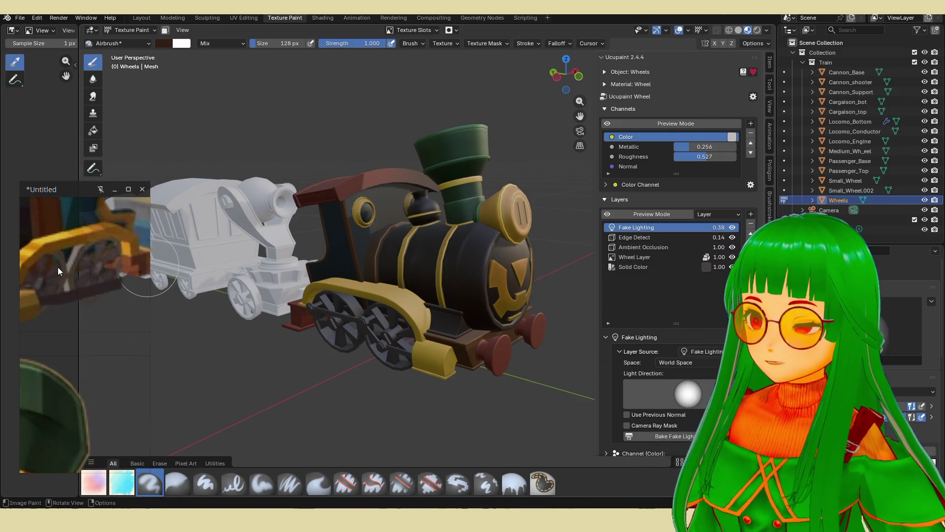
scroll(78, 275, "down", 2)
scroll(109, 303, "down", 1)
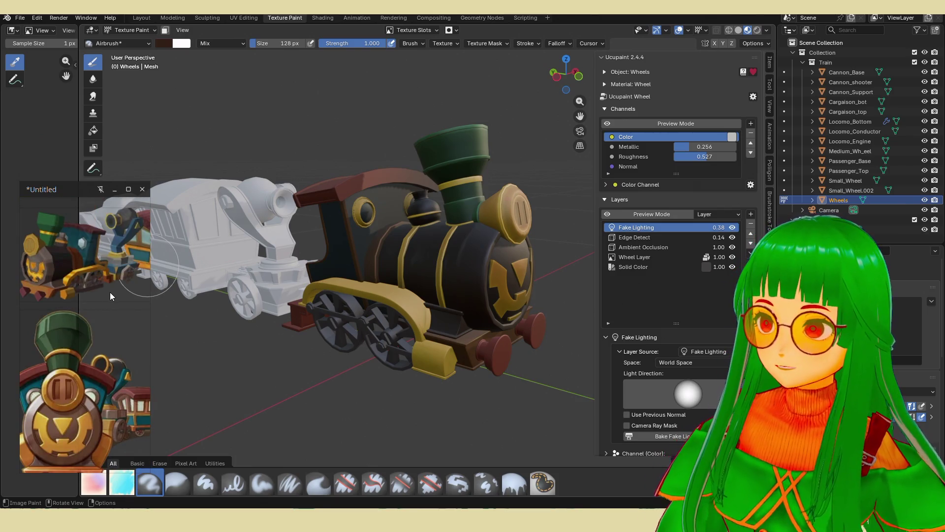
scroll(110, 292, "down", 3)
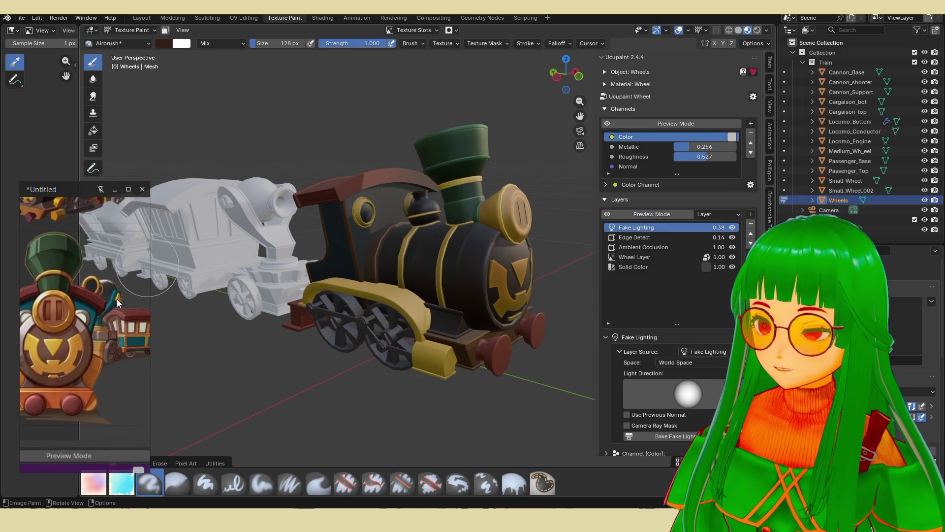
middle_click_drag(364, 286, 377, 268)
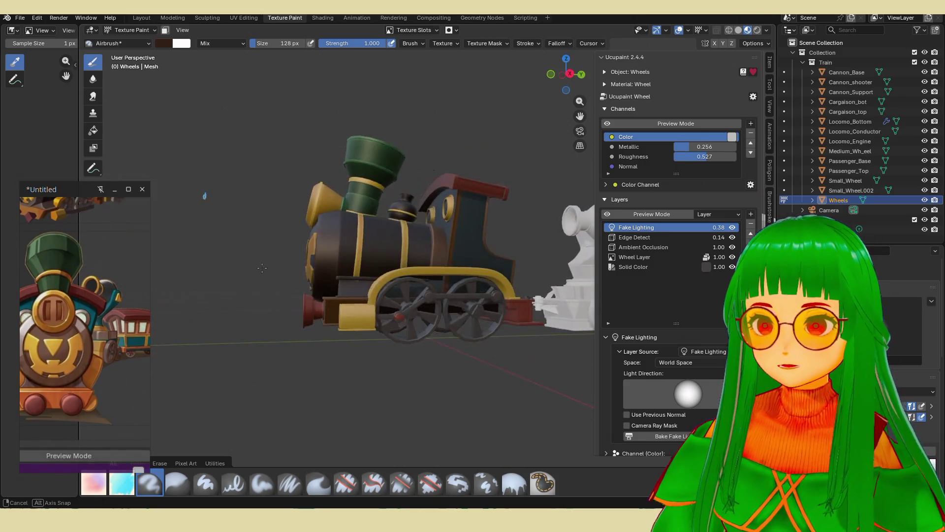
- Isolate the Wheels object in Local View (Numpad /) and frame the red drive wheel hub
scroll(384, 296, "up", 3)
scroll(389, 332, "up", 4)
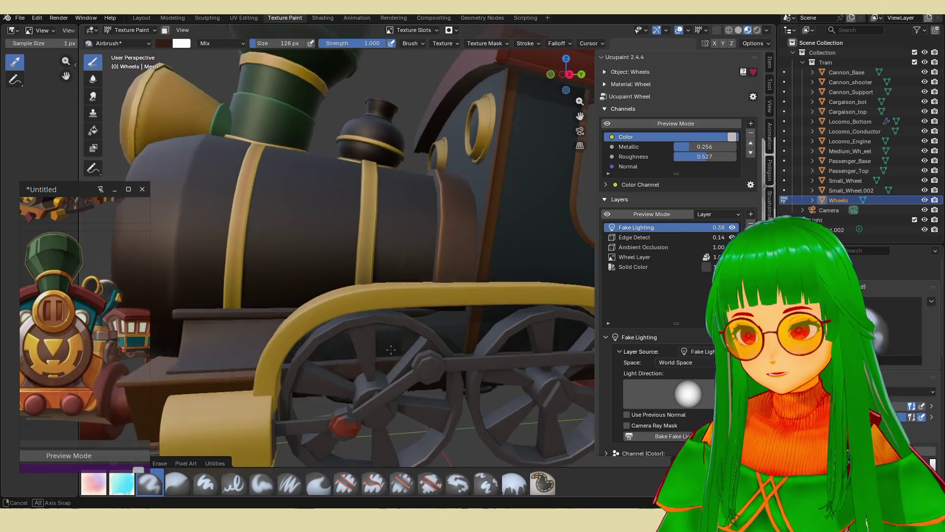
scroll(424, 325, "up", 5)
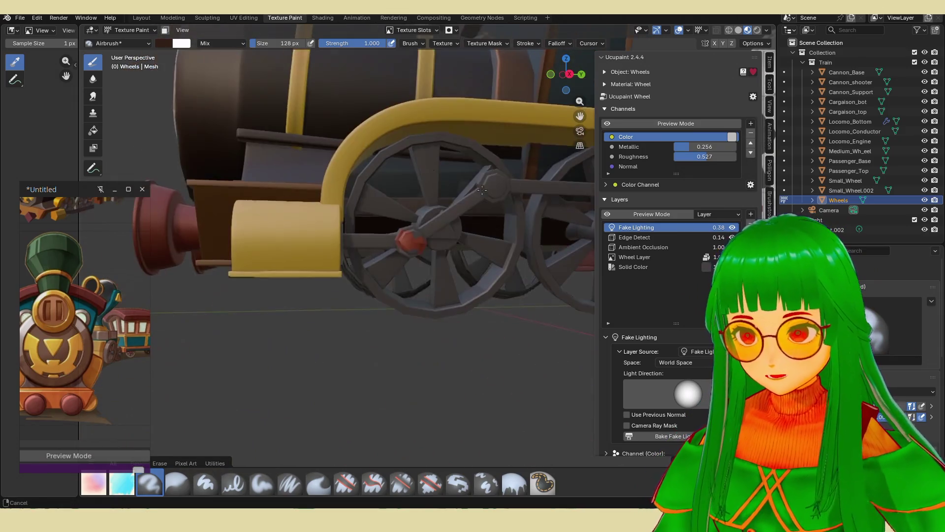
mouse_move(405, 228)
middle_mouse_down()
mouse_move(444, 254)
mouse_move(419, 349)
mouse_move(325, 335)
middle_mouse_up()
key("KP_Divide")
scroll(314, 334, "up", 6)
scroll(314, 334, "down", 5)
scroll(310, 345, "up", 2)
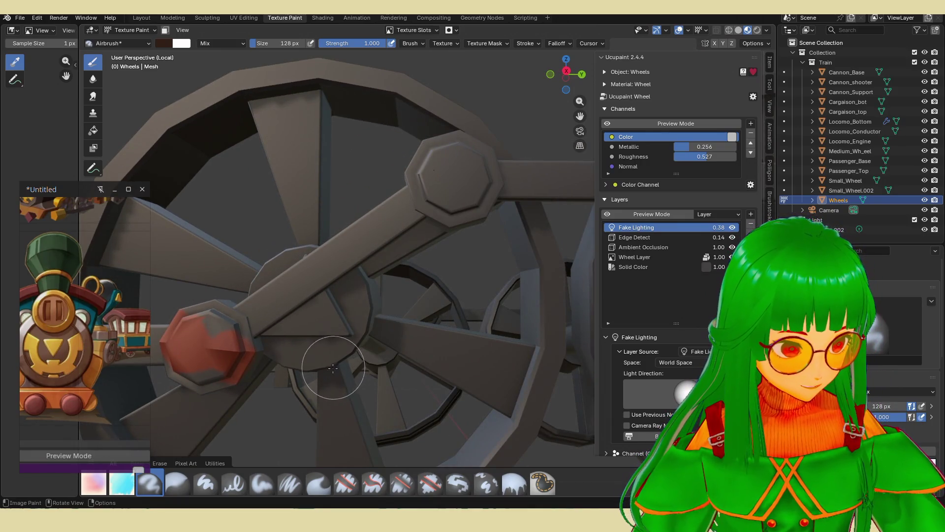
scroll(329, 344, "down", 4)
middle_click_drag(327, 345, 412, 326)
scroll(376, 334, "up", 2)
scroll(412, 326, "up", 2)
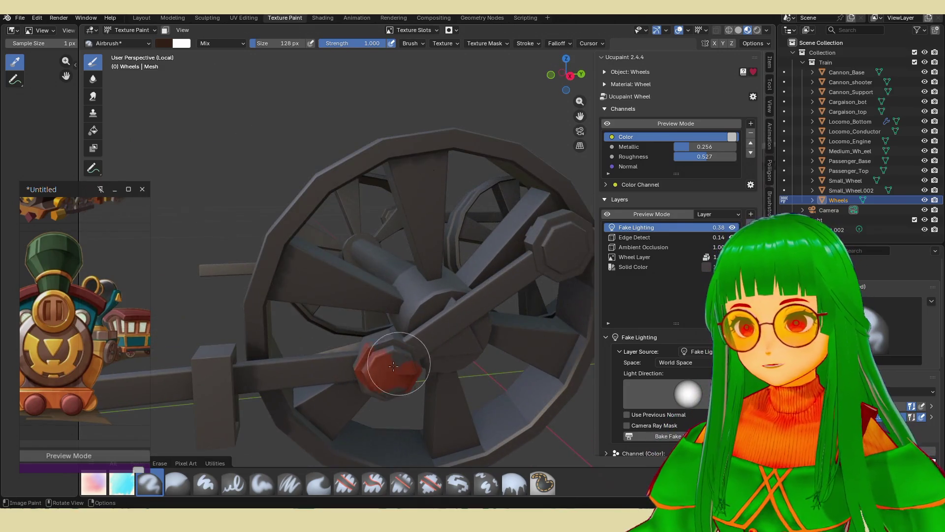
- Make Wheel Layer the paint target, dab red on the hub, and toggle its visibility
left_click(684, 256)
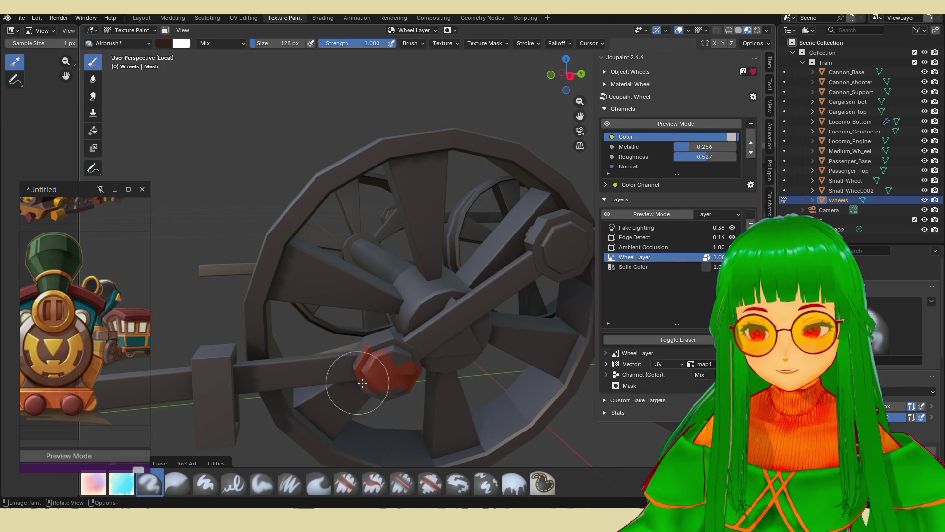
mouse_move(385, 368)
left_mouse_down()
mouse_move(391, 353)
mouse_move(386, 359)
mouse_move(363, 338)
mouse_move(386, 356)
left_mouse_up()
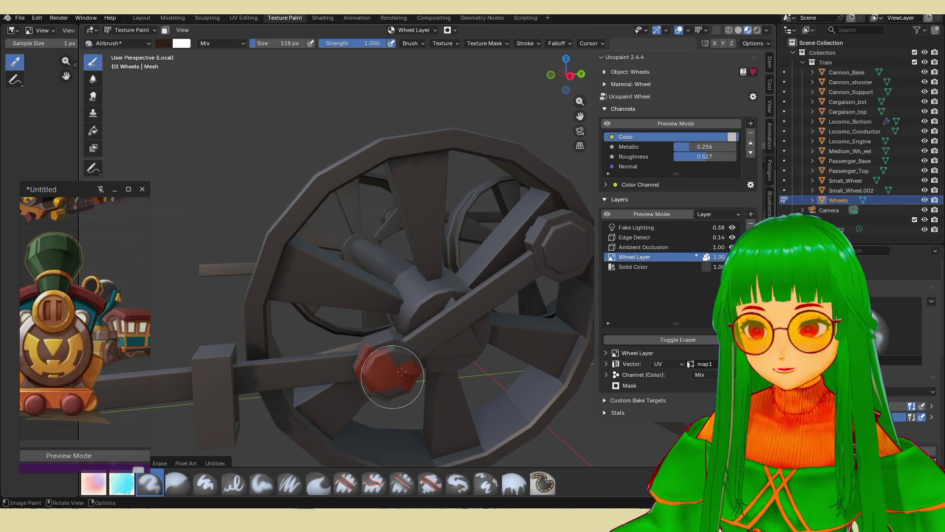
left_click(732, 257)
left_click(733, 258)
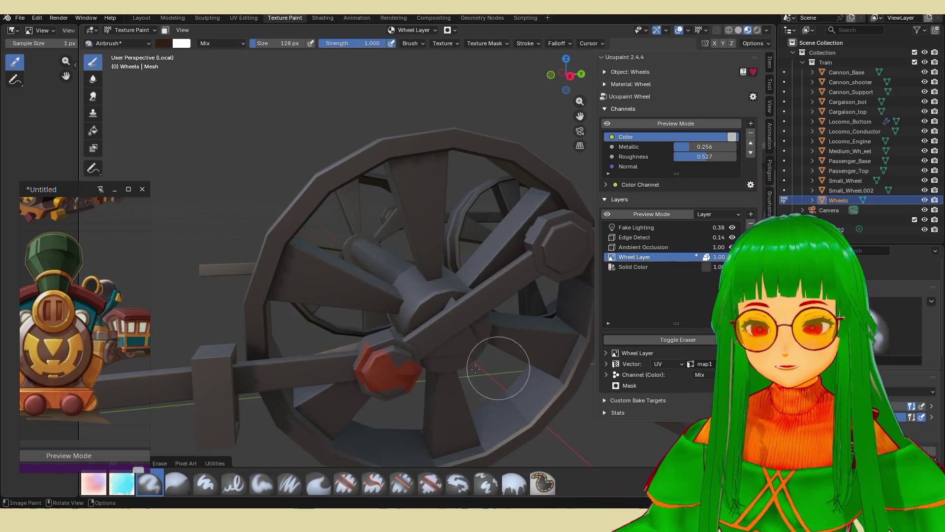
- Switch the brush to eraser, keep the Space stroke method, and turn off Stabilize Stroke
left_click(678, 340)
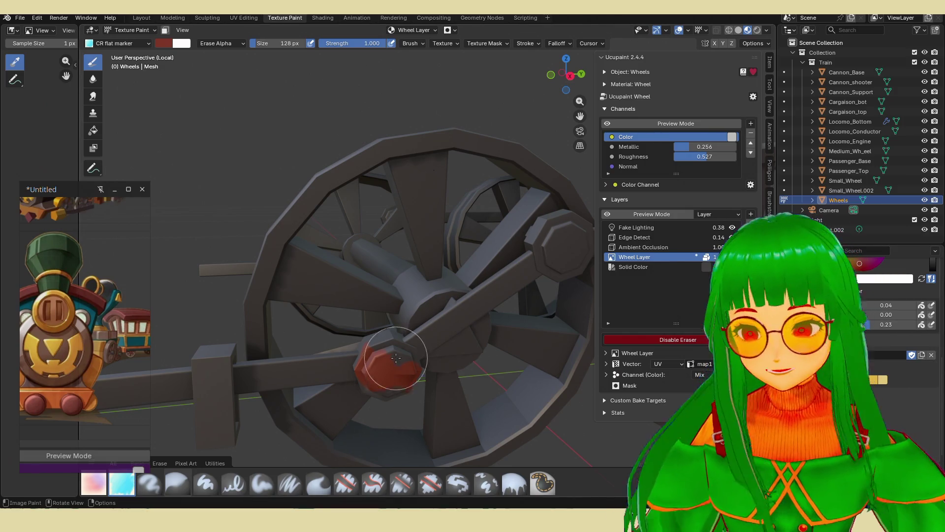
left_click(526, 43)
left_click(529, 59)
left_click(537, 93)
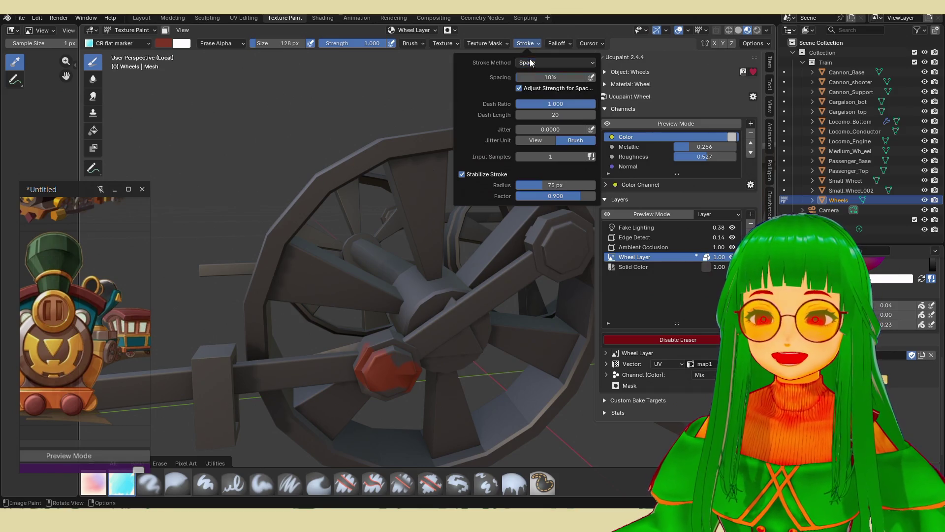
left_click(463, 174)
- Erase the red paint from the wheel hub, then put the Wheels mesh into Edit Mode
mouse_move(386, 363)
left_mouse_down()
mouse_move(395, 348)
mouse_move(384, 363)
mouse_move(422, 338)
left_mouse_up()
key("e")
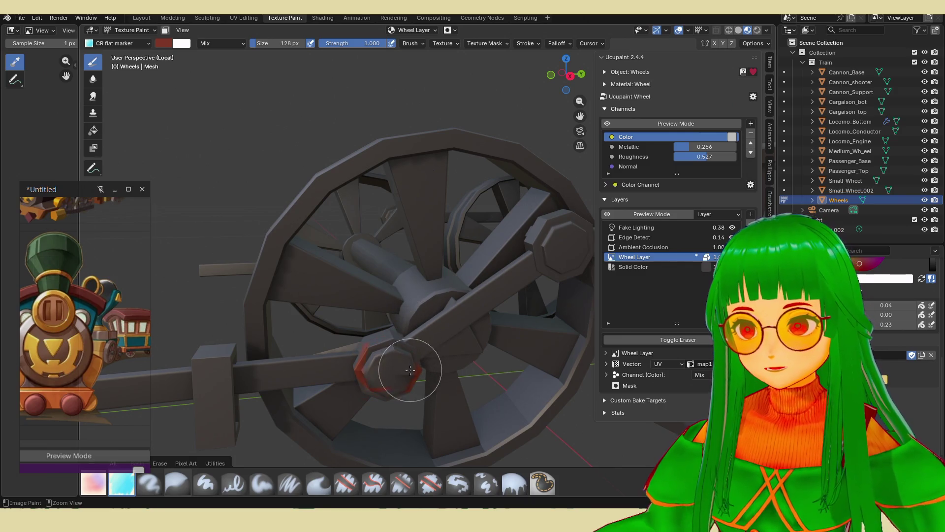
key("ctrl+z")
key("Tab")
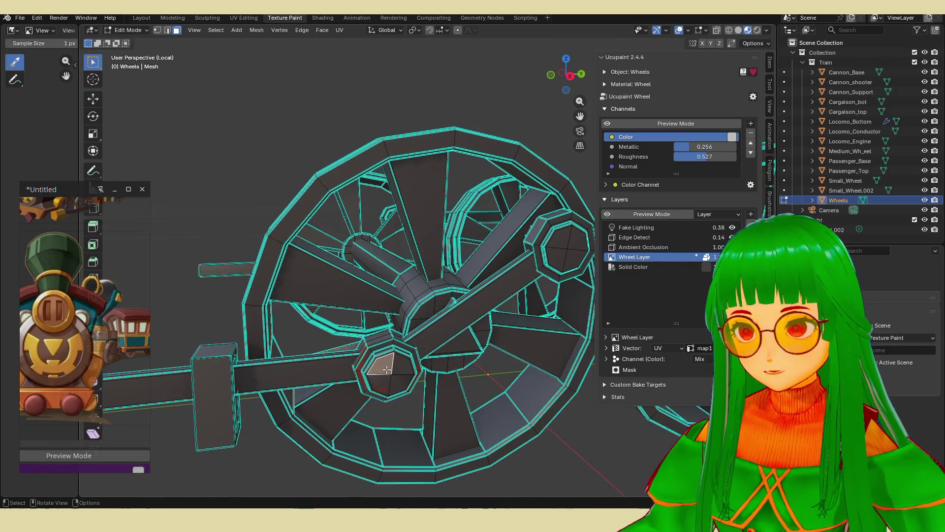
- Select the face ring and cap faces of the first wheel hub
left_click(383, 348)
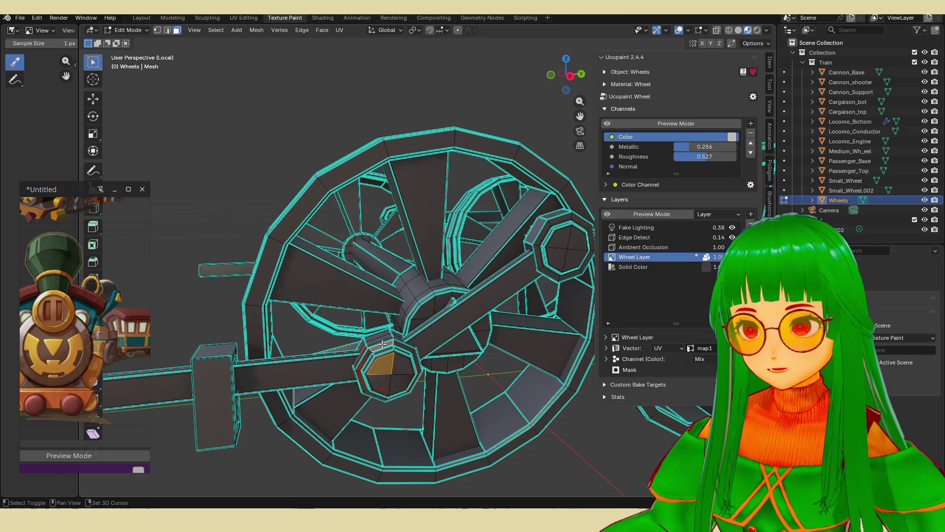
left_click(382, 341, "alt")
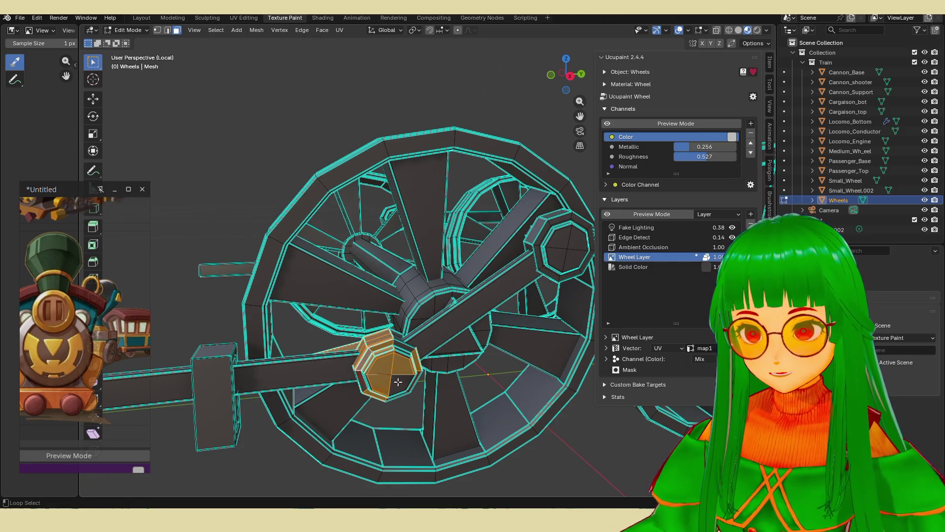
left_click(362, 383, "alt+shift")
left_click(402, 347, "alt+shift")
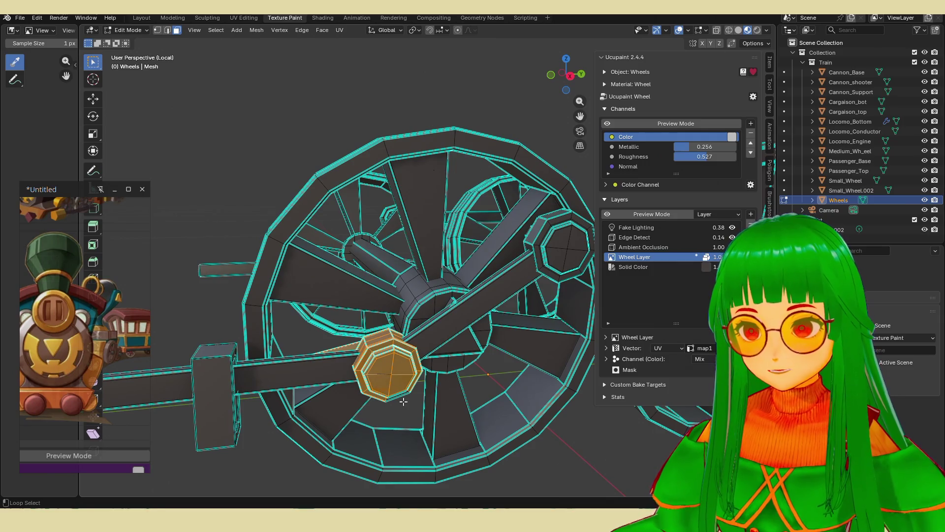
- Add two face loops from the next wheel's hub cap to the selection
mouse_move(400, 397)
middle_mouse_down()
mouse_move(384, 389)
mouse_move(393, 375)
mouse_move(365, 395)
middle_mouse_up()
scroll(392, 376, "up", 3)
left_click(364, 395, "alt")
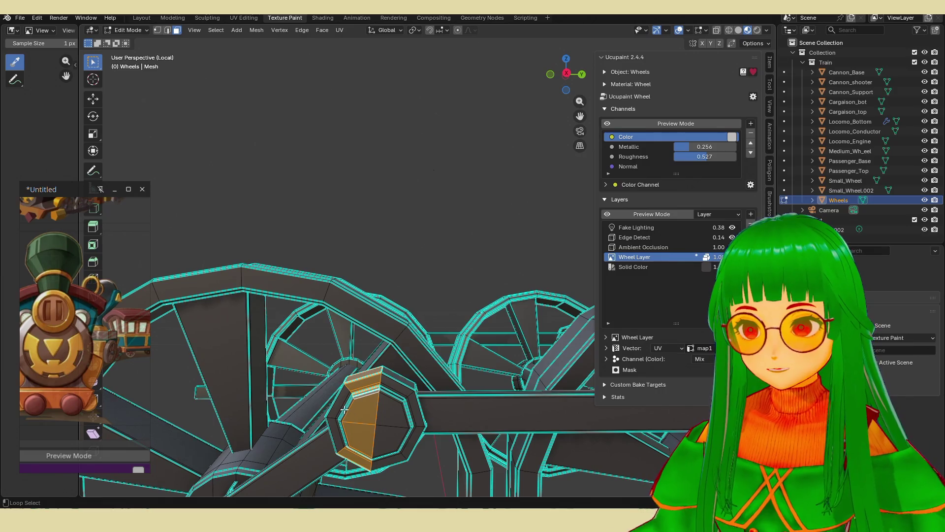
left_click(340, 433, "alt+shift")
- Add the small front hub's face loops and lower rim faces to the selection
middle_click_drag(399, 401, 475, 329)
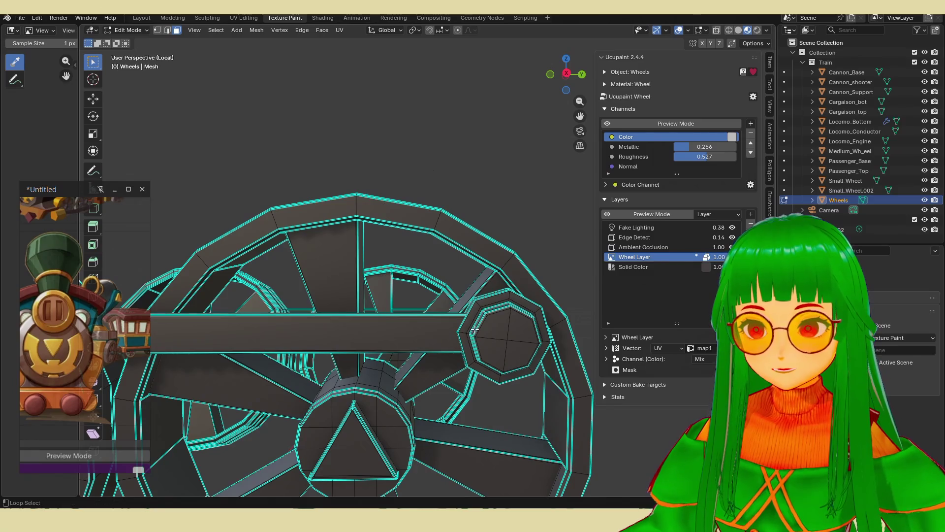
left_click(475, 330, "alt")
left_click(482, 359, "alt+shift")
left_click(488, 371, "alt+shift")
left_click(511, 376, "alt+shift")
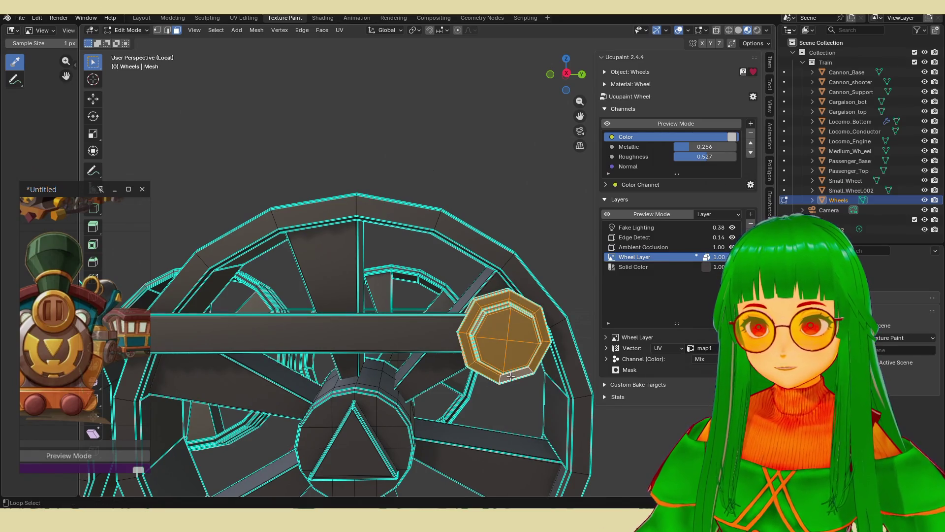
scroll(511, 377, "down", 3)
- Add the hub's outer edge ring and another rim loop, then view the whole wheel set
mouse_move(512, 376)
middle_mouse_down()
mouse_move(420, 349)
mouse_move(331, 347)
middle_mouse_up()
scroll(331, 347, "up", 3)
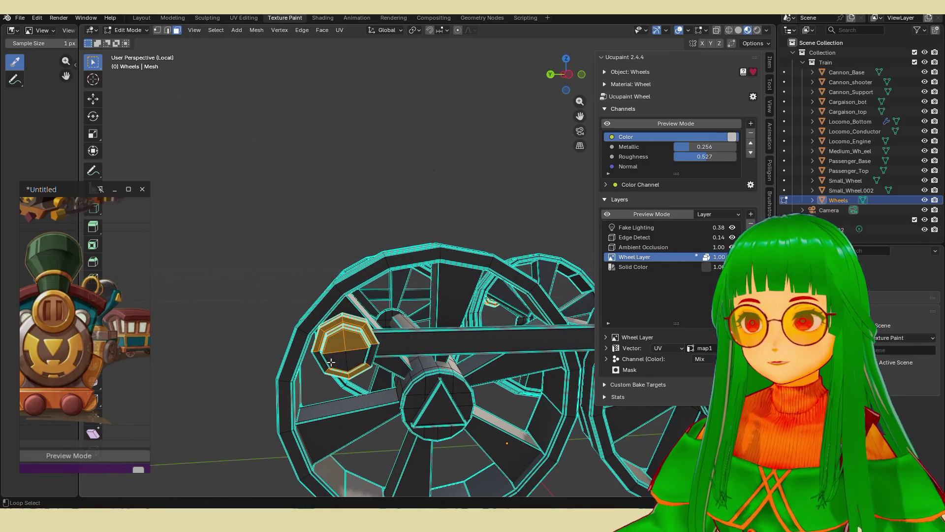
mouse_move(369, 364)
middle_mouse_down()
mouse_move(418, 369)
mouse_move(450, 348)
middle_mouse_up()
scroll(454, 341, "up", 5)
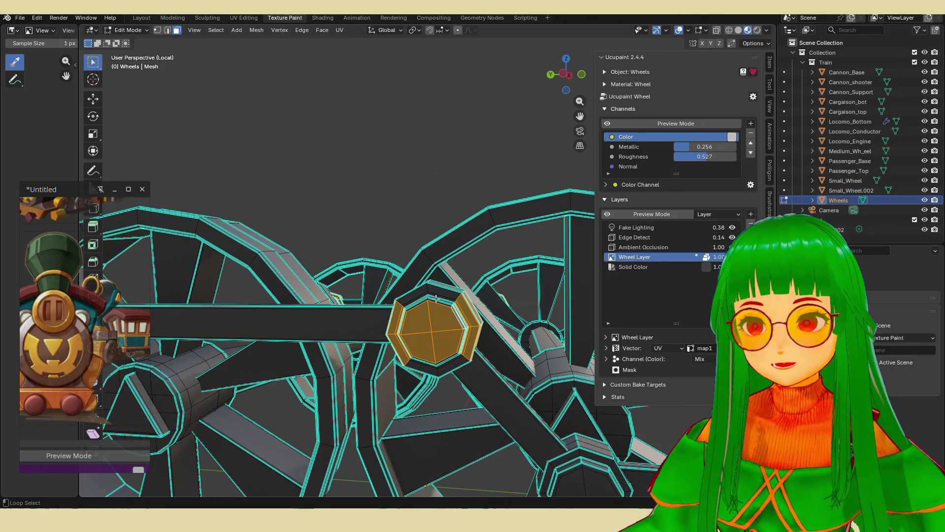
left_click(436, 298, "alt+shift")
left_click(412, 307, "alt+shift")
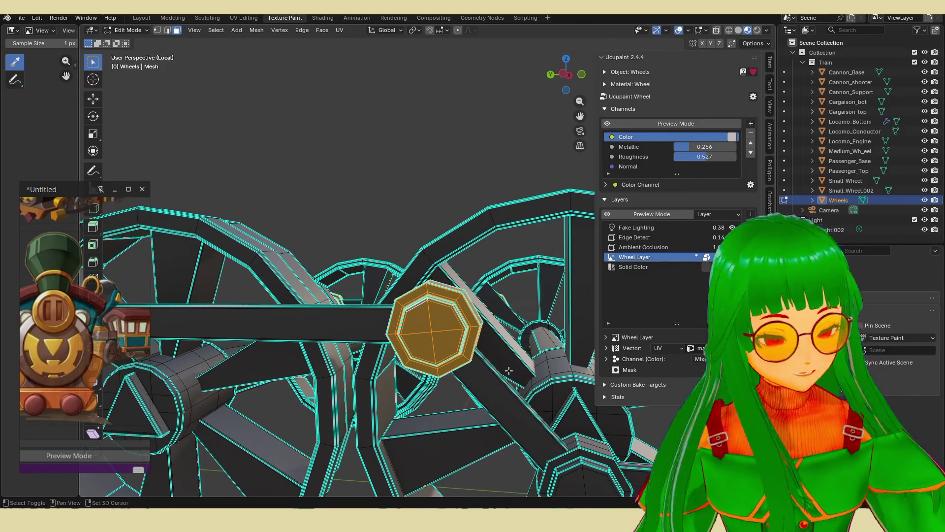
middle_click_drag(509, 370, 439, 338)
scroll(422, 414, "down", 8)
mouse_move(422, 414)
middle_mouse_down()
mouse_move(317, 414)
mouse_move(391, 382)
mouse_move(455, 379)
mouse_move(436, 371)
mouse_move(482, 354)
mouse_move(542, 351)
middle_mouse_up()
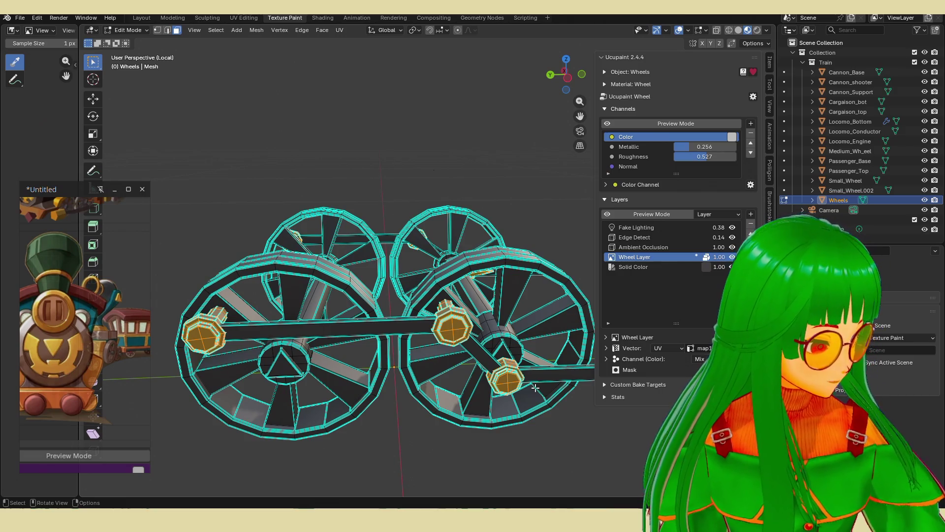
- Invert the wheel selection so everything except the hub caps is selected
mouse_move(463, 361)
middle_mouse_down()
mouse_move(489, 331)
mouse_move(440, 353)
mouse_move(380, 273)
middle_mouse_up()
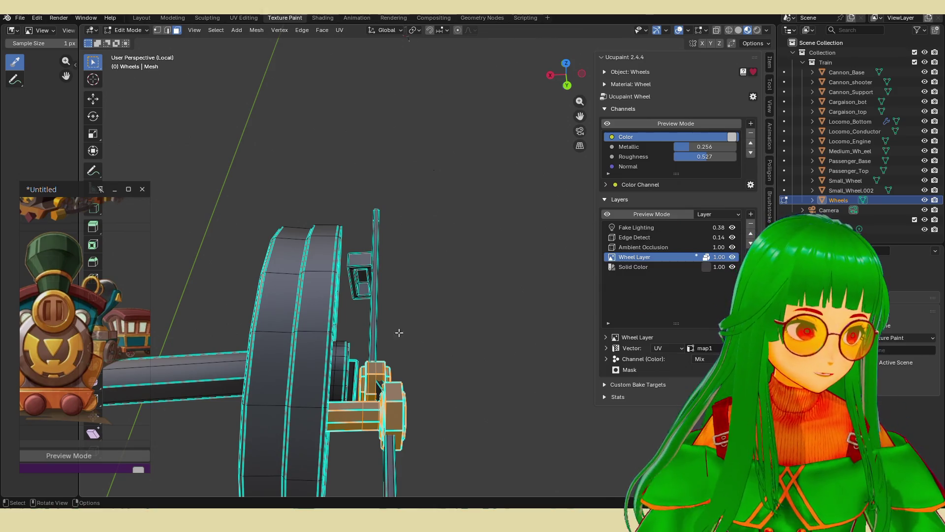
mouse_move(362, 330)
middle_mouse_down()
mouse_move(413, 108)
mouse_move(429, 395)
mouse_move(390, 373)
middle_mouse_up()
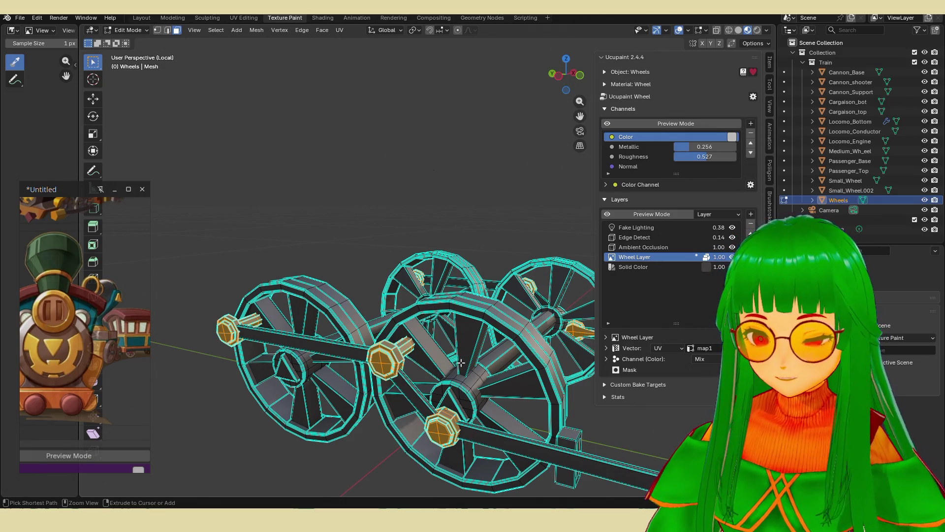
key("ctrl+i")
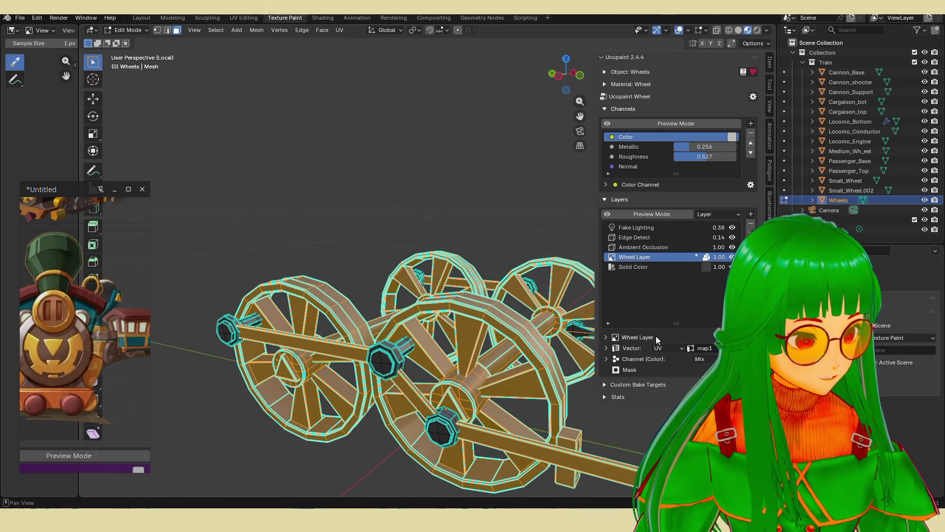
scroll(491, 255, "down", 2)
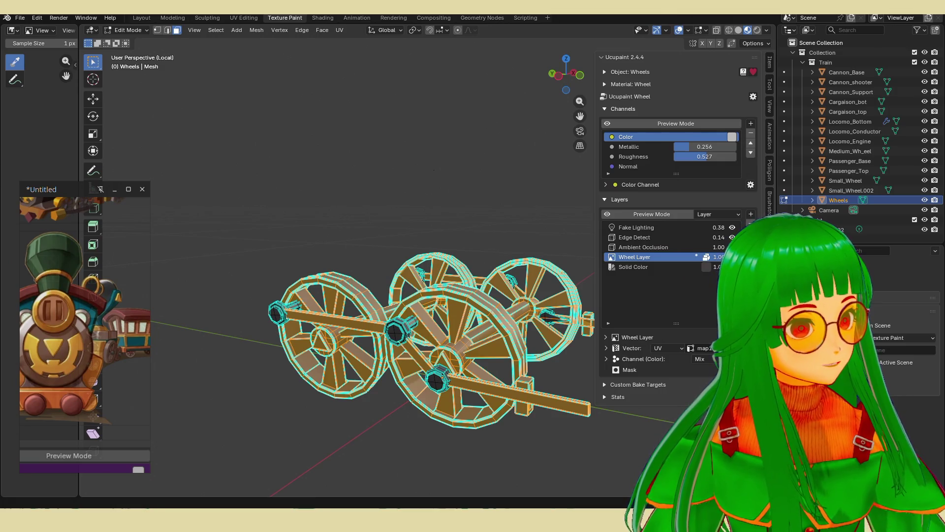
- Move and enlarge the floating reference video, skip ahead in it, then close it
mouse_move(885, 234)
left_mouse_down()
mouse_move(416, 136)
mouse_move(296, 127)
left_mouse_up()
left_click_drag(420, 205, 869, 455)
left_click(530, 445)
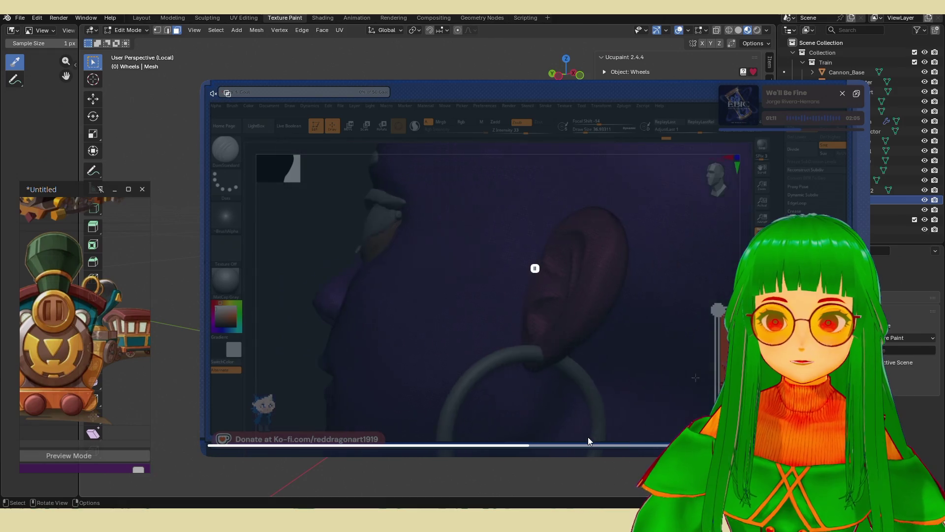
left_click(619, 445)
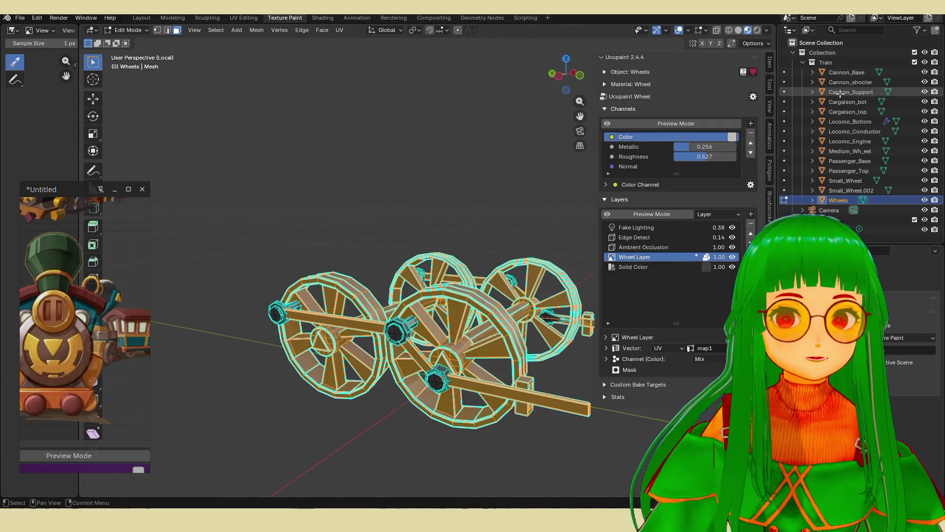
left_click(843, 94)
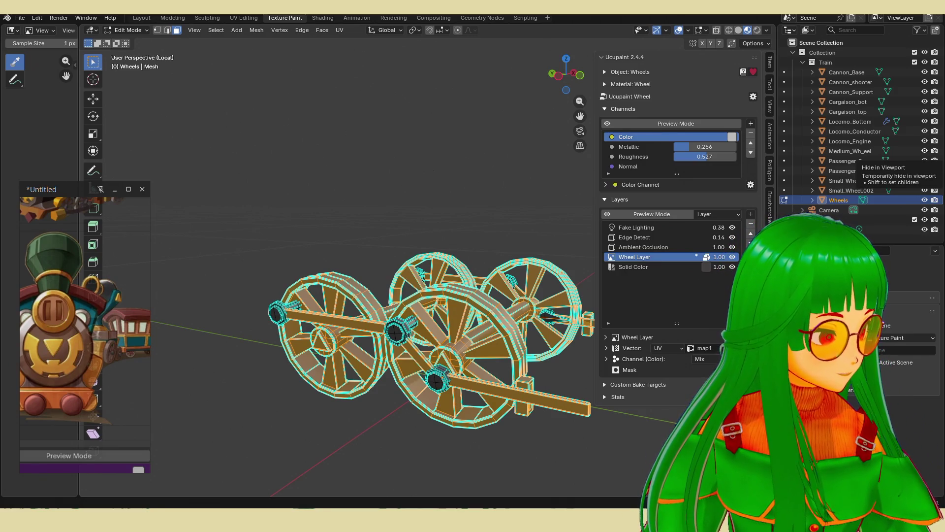
- Hide the wheel parts so only the nuts remain visible
middle_click_drag(527, 321, 519, 338)
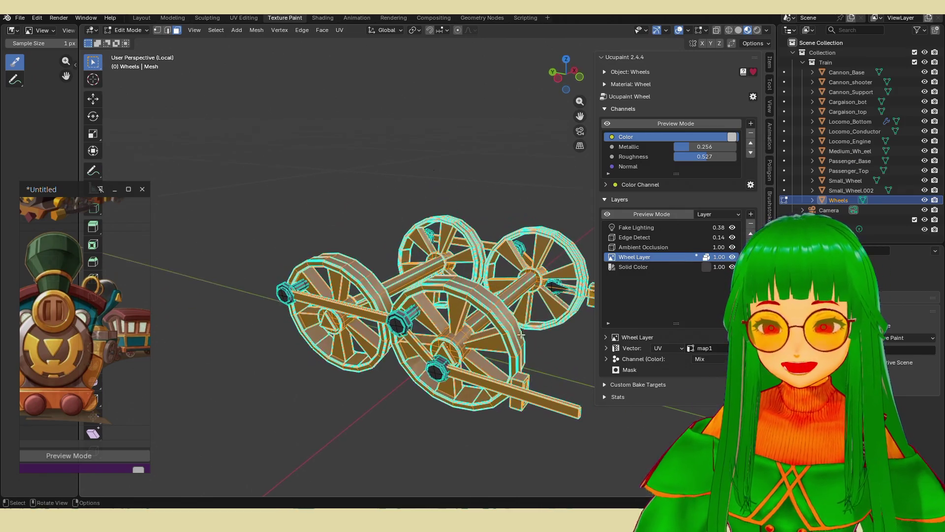
key("h")
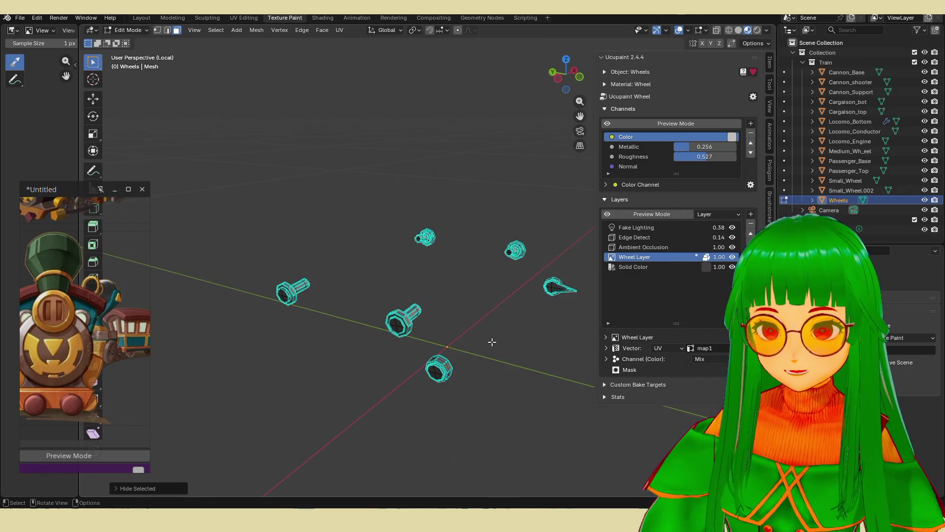
key("Tab")
mouse_move(559, 299)
middle_mouse_down()
mouse_move(538, 311)
mouse_move(483, 249)
mouse_move(513, 306)
mouse_move(428, 296)
mouse_move(417, 339)
mouse_move(521, 391)
mouse_move(530, 344)
mouse_move(517, 334)
middle_mouse_up()
key("Tab")
key("Tab")
key("Tab")
- Move one nut's tip vertices along the Y axis
key("1")
left_click_drag(424, 312, 505, 365)
key("g")
key("y")
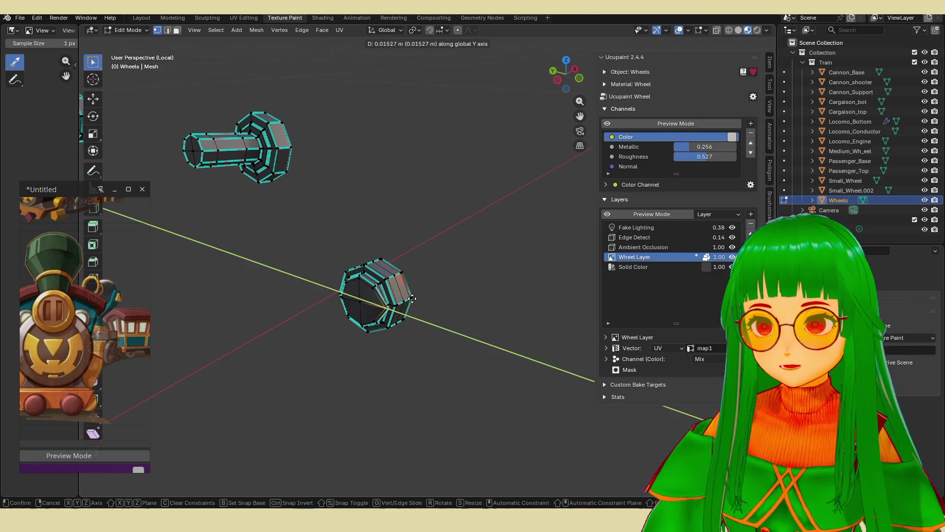
left_click(407, 297)
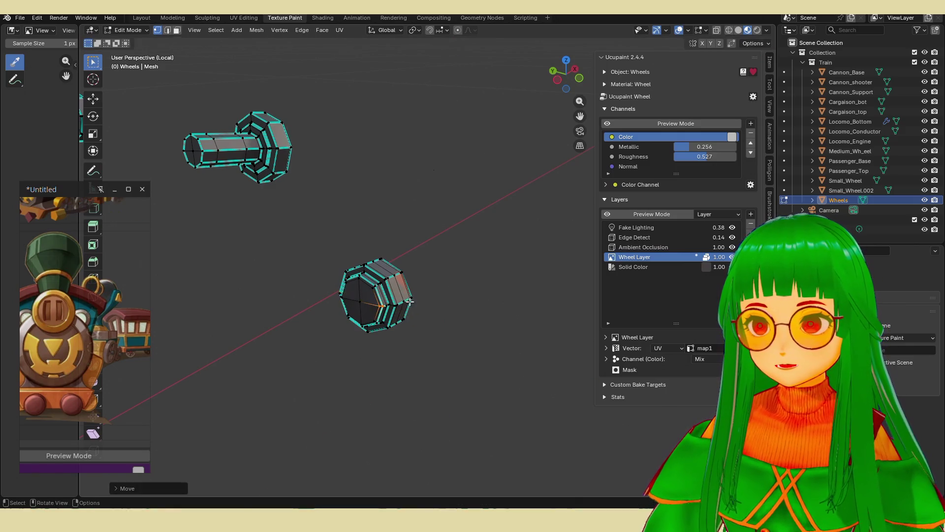
- Fill all the wheel nuts solid red in Texture Paint, then return to Edit Mode
key("Tab")
middle_click_drag(439, 327, 354, 318)
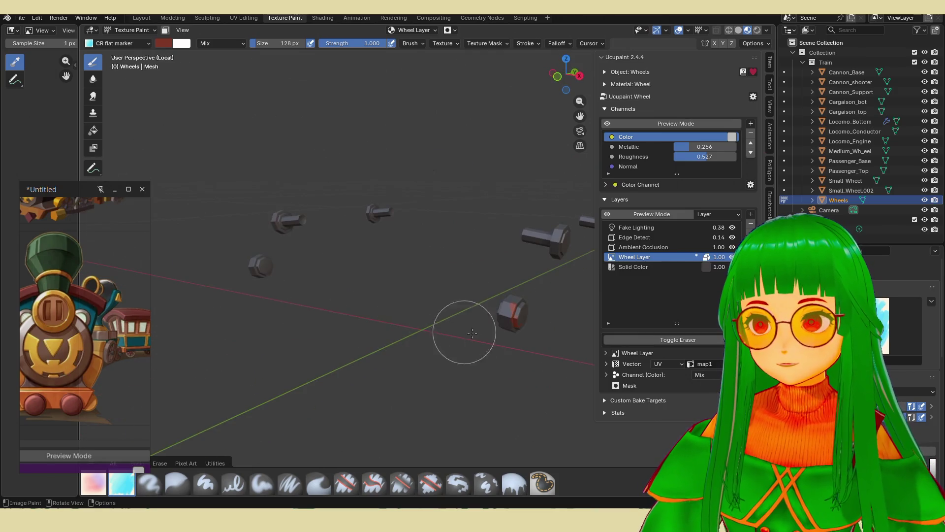
scroll(501, 327, "down", 1)
mouse_move(500, 327)
left_mouse_down()
mouse_move(503, 295)
mouse_move(492, 294)
left_mouse_up()
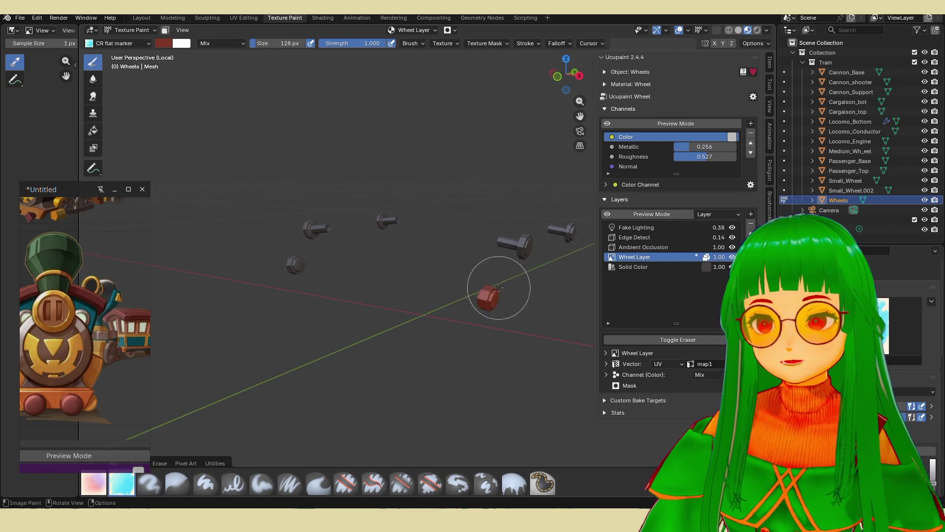
left_click(522, 480)
left_click(494, 305)
mouse_move(507, 275)
middle_mouse_down()
mouse_move(510, 294)
mouse_move(401, 295)
mouse_move(481, 310)
middle_mouse_up()
scroll(443, 315, "up", 3)
mouse_move(413, 320)
middle_mouse_down()
mouse_move(452, 347)
mouse_move(481, 332)
middle_mouse_up()
key("Tab")
key("Tab")
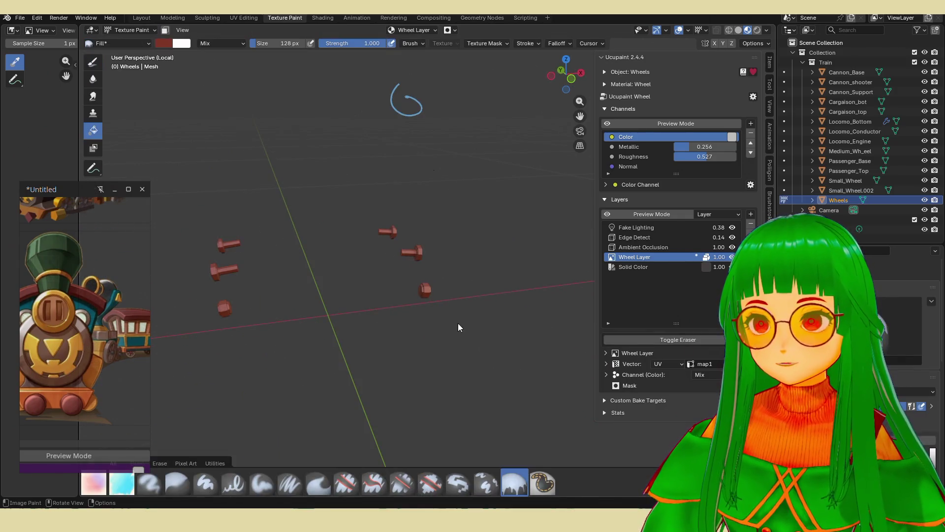
key("Tab")
- Bring back the full wheel set and look it over in Texture Paint
key("a")
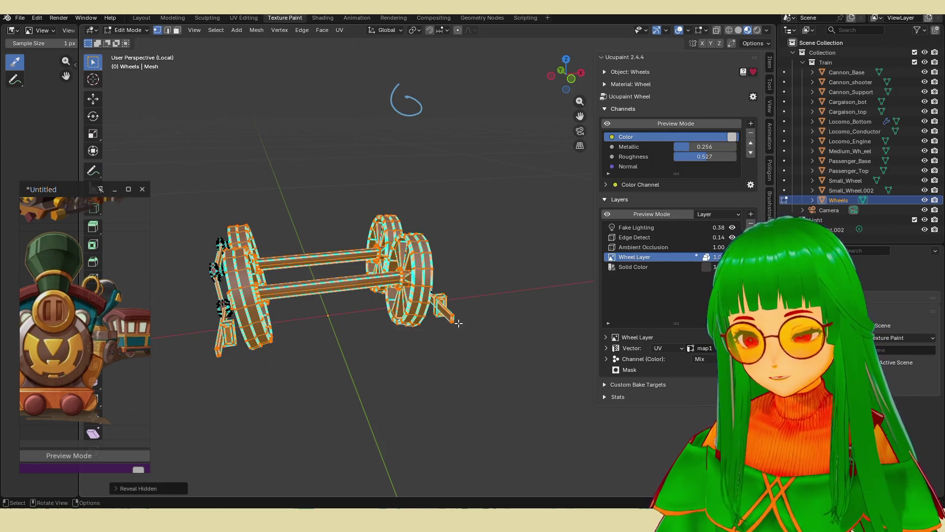
key("Tab")
mouse_move(436, 320)
middle_mouse_down()
mouse_move(466, 302)
mouse_move(361, 331)
mouse_move(394, 341)
mouse_move(443, 311)
mouse_move(436, 319)
mouse_move(392, 303)
mouse_move(439, 307)
mouse_move(438, 318)
mouse_move(431, 307)
middle_mouse_up()
key("Tab")
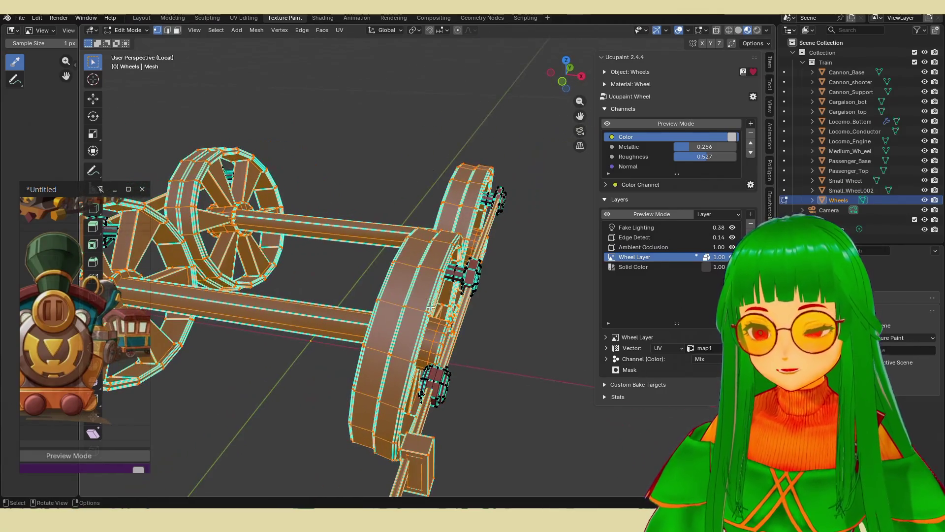
- Select the rim face loops on all the wheels in face mode
key("3")
left_click(422, 307)
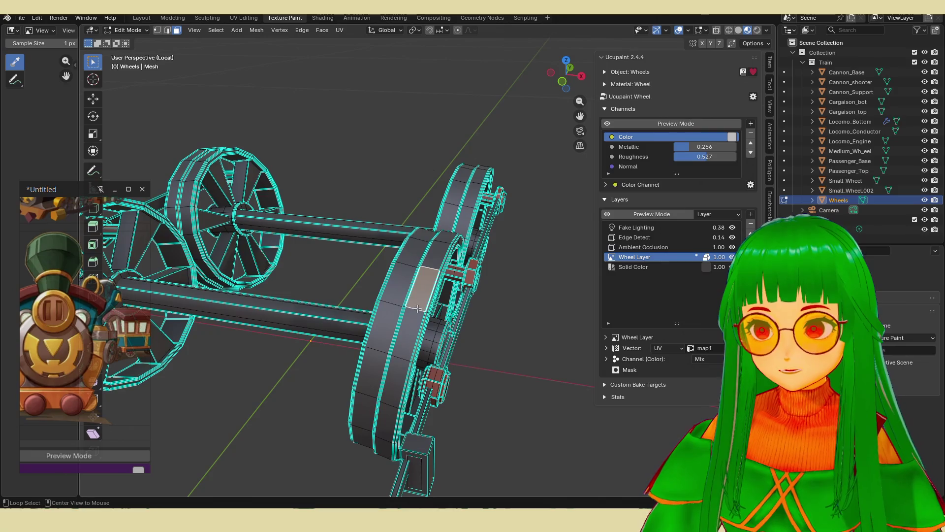
left_click(418, 306, "alt")
left_click(469, 205, "alt+shift")
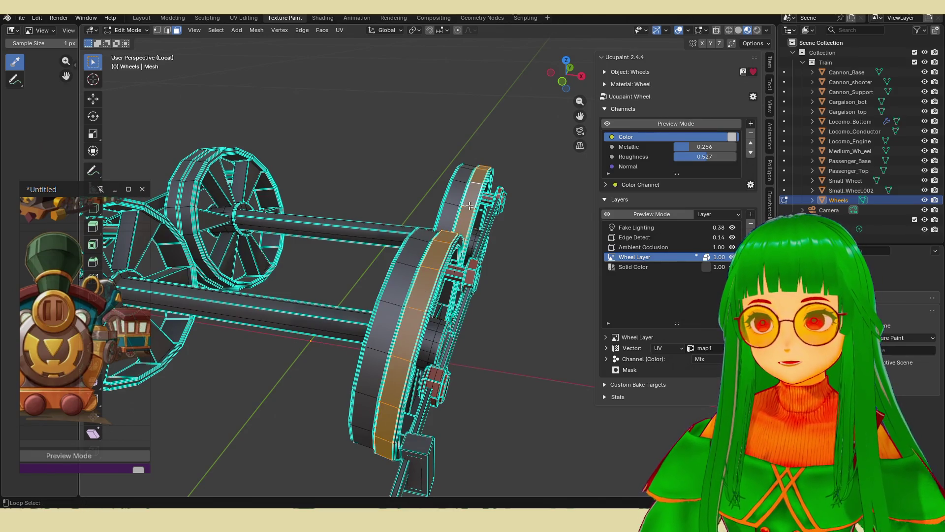
middle_click_drag(296, 215, 265, 302)
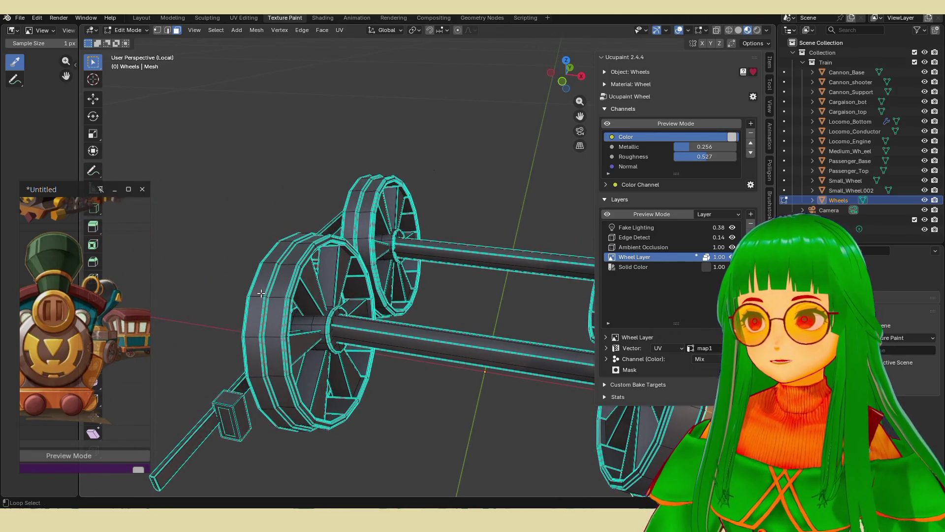
left_click(261, 293, "alt")
left_click(352, 209, "alt+shift")
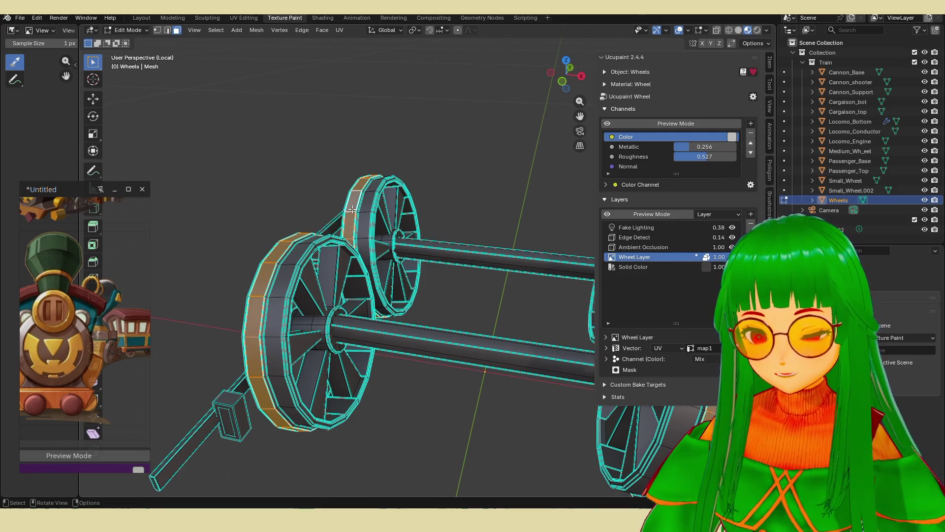
- Hide everything but the rims, switch to Texture Paint, and exit local view
key("ctrl+i")
key("h")
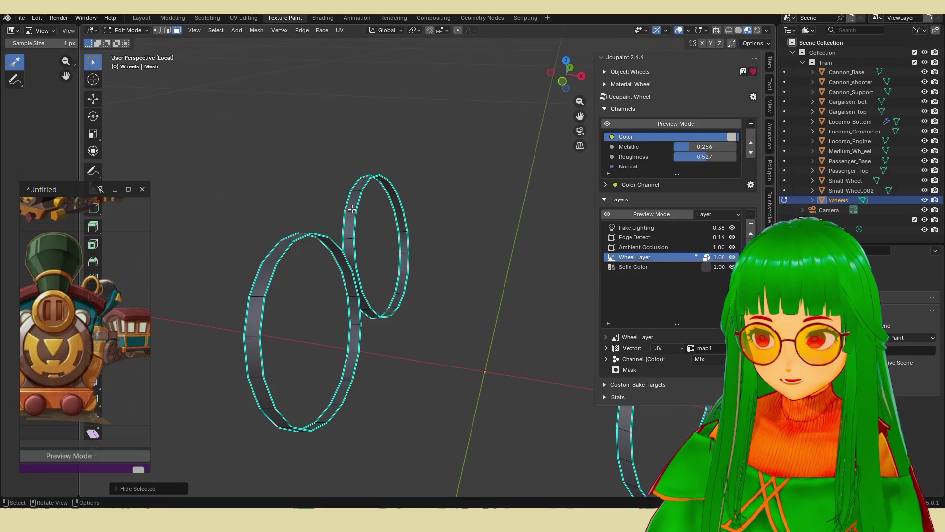
key("Tab")
mouse_move(405, 300)
middle_mouse_down()
mouse_move(488, 309)
mouse_move(441, 264)
mouse_move(465, 266)
mouse_move(453, 260)
mouse_move(453, 235)
middle_mouse_up()
key("KP_Divide")
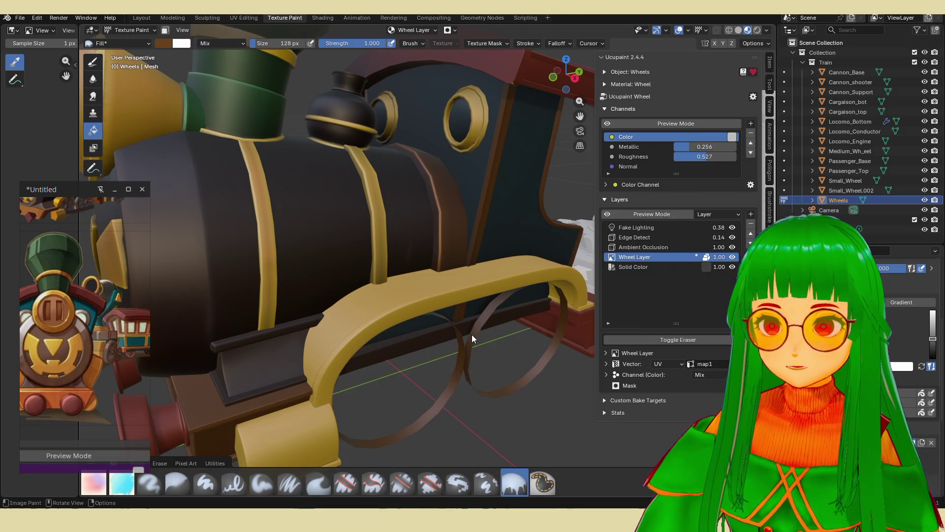
- Zoom and orbit onto the locomotive to see the brown rims under the yellow wheel arch
scroll(472, 335, "down", 5)
middle_click_drag(482, 339, 465, 308)
scroll(465, 308, "up", 2)
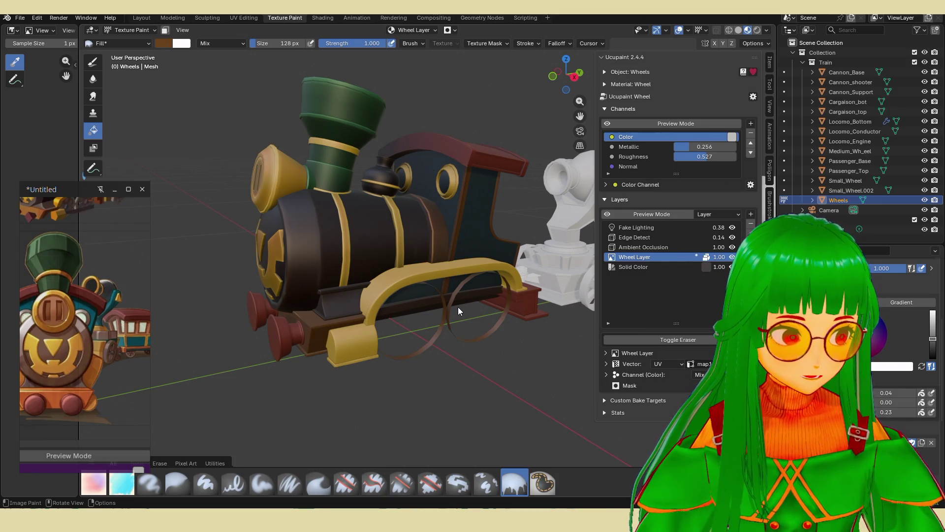
- Look around the painted locomotive and white car, then return the Wheels mesh to Edit Mode
scroll(458, 307, "down", 5)
mouse_move(458, 306)
middle_mouse_down()
mouse_move(520, 304)
mouse_move(500, 282)
middle_mouse_up()
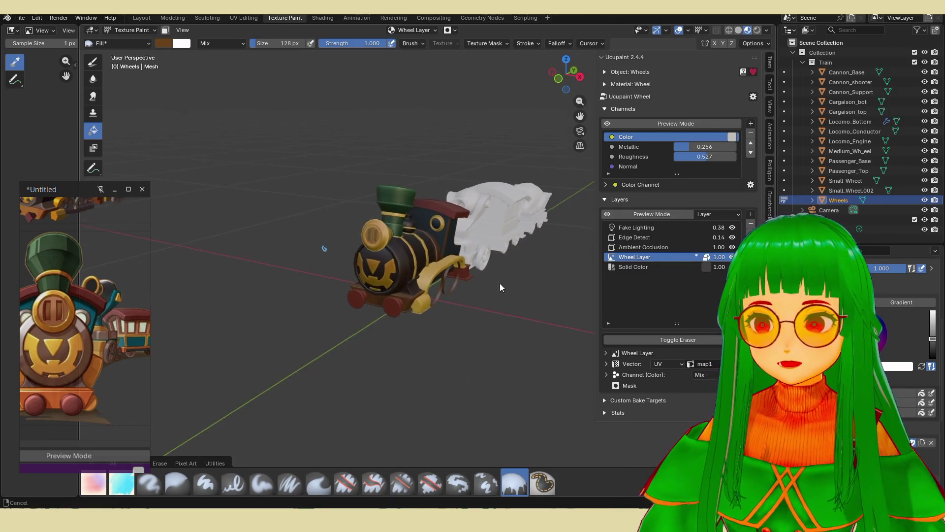
scroll(415, 285, "up", 8)
mouse_move(415, 285)
middle_mouse_down("shift")
mouse_move(483, 327)
mouse_move(505, 323)
middle_mouse_up("shift")
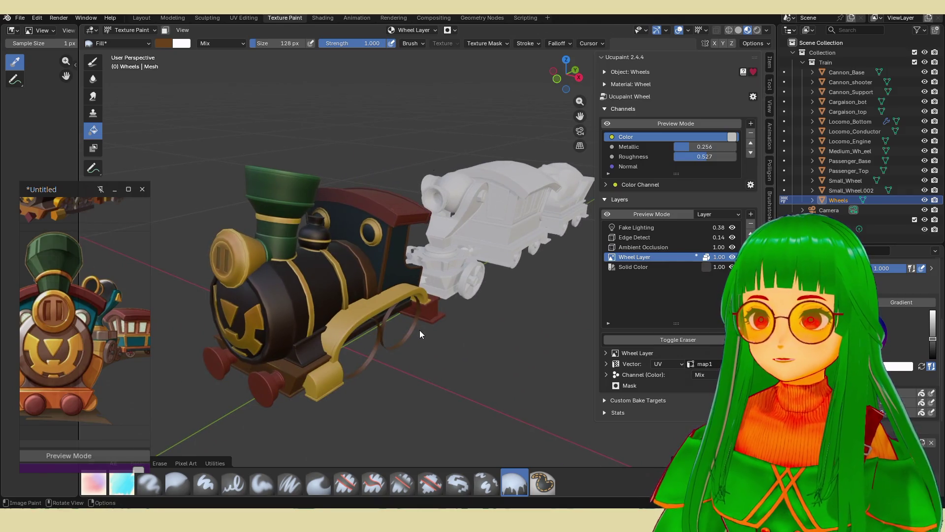
key("Tab")
key("Tab")
mouse_move(405, 327)
middle_mouse_down()
mouse_move(388, 324)
mouse_move(427, 328)
middle_mouse_up()
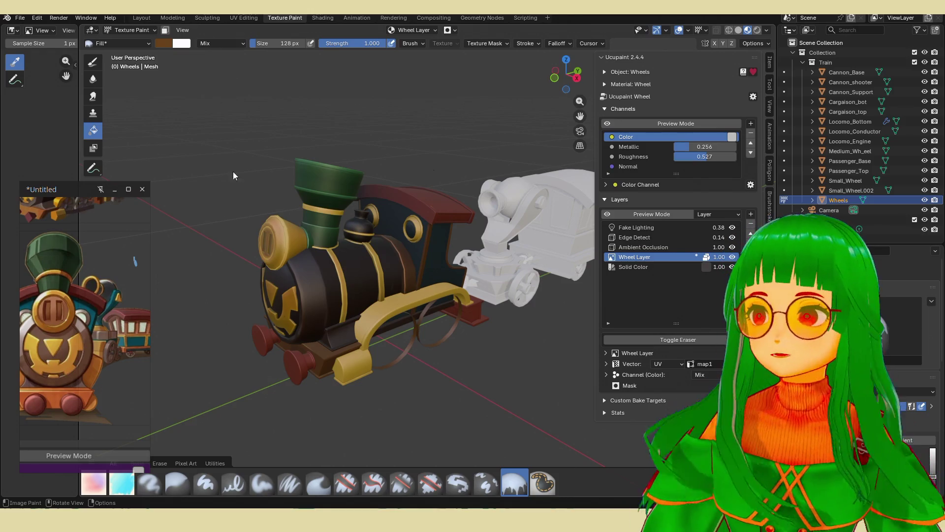
mouse_move(404, 273)
middle_mouse_down()
mouse_move(415, 262)
mouse_move(396, 284)
mouse_move(433, 264)
mouse_move(450, 289)
middle_mouse_up()
scroll(462, 304, "up", 3)
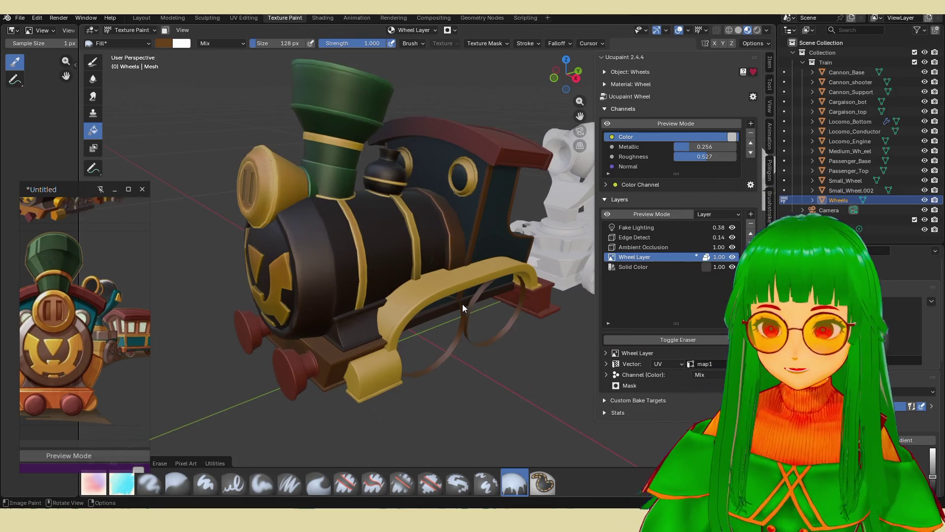
mouse_move(480, 322)
middle_mouse_down()
mouse_move(500, 309)
mouse_move(463, 326)
middle_mouse_up()
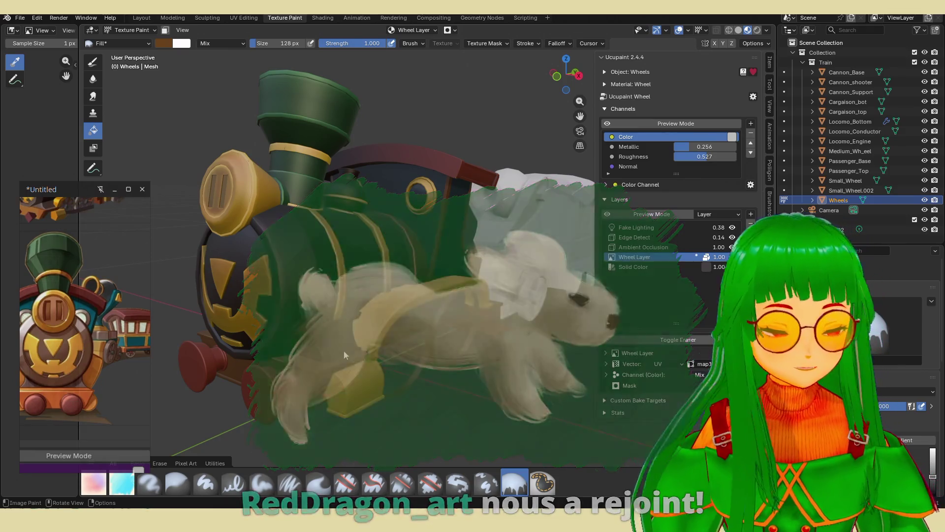
key("Tab")
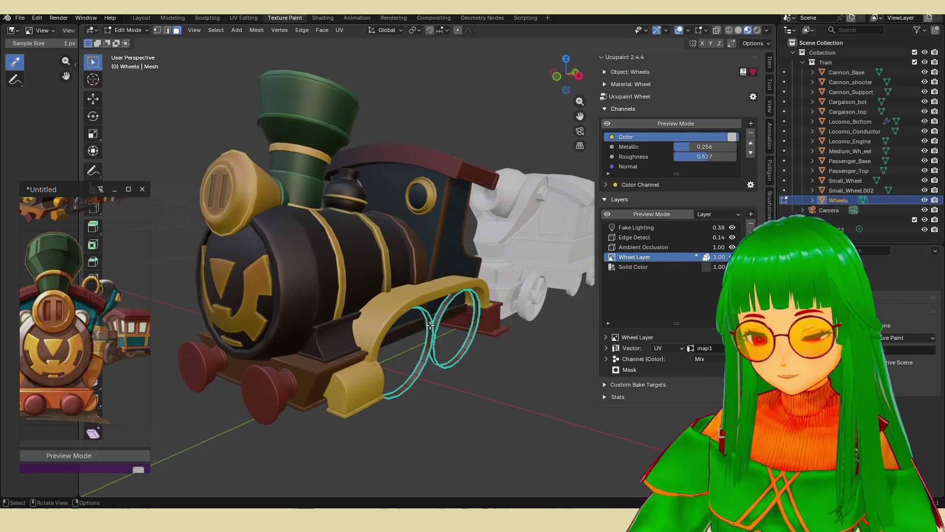
- Reveal the hidden wheel parts and orbit around the train in Texture Paint
key("Tab")
key("Tab")
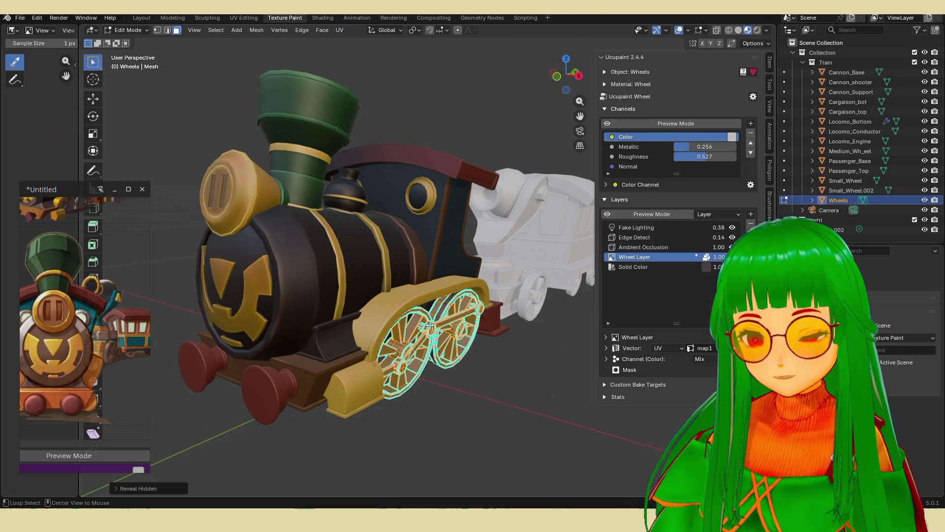
key("Tab")
mouse_move(416, 342)
middle_mouse_down()
mouse_move(397, 337)
mouse_move(480, 296)
mouse_move(466, 338)
mouse_move(495, 335)
middle_mouse_up()
scroll(436, 321, "up", 6)
scroll(466, 300, "down", 8)
scroll(383, 320, "down", 3)
mouse_move(429, 310)
middle_mouse_down()
mouse_move(457, 300)
mouse_move(427, 300)
mouse_move(462, 292)
mouse_move(400, 316)
mouse_move(447, 299)
middle_mouse_up()
- Save the train scene as chouchou.blend
scroll(427, 300, "up", 4)
scroll(462, 292, "down", 3)
scroll(447, 299, "up", 2)
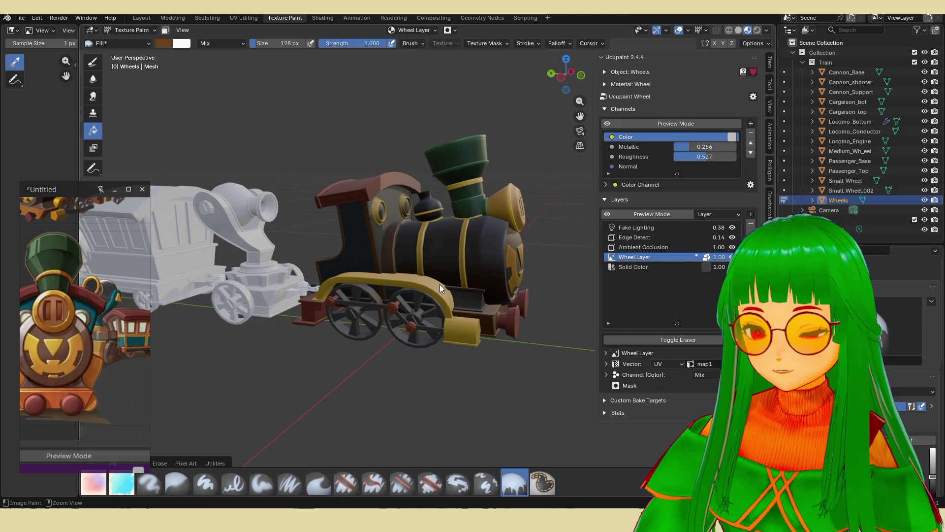
key("ctrl+s")
left_click(26, 20)
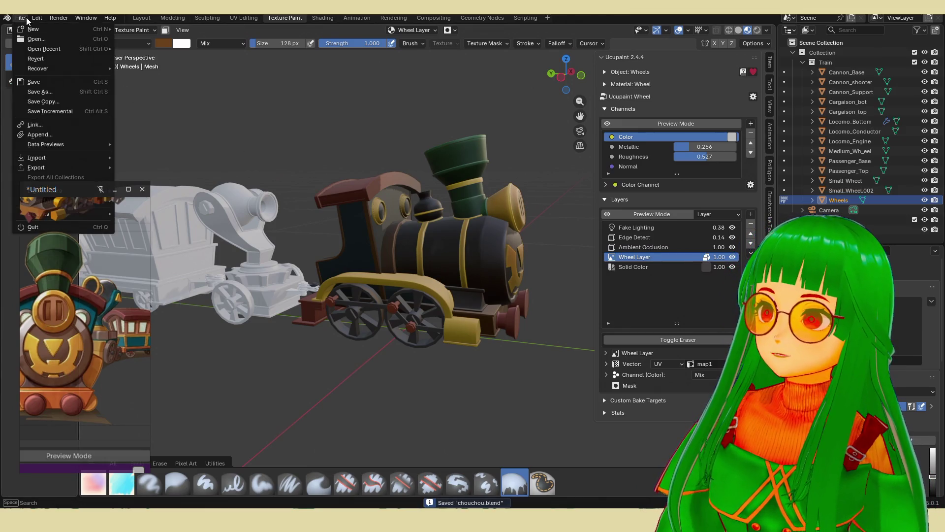
mouse_move(71, 49)
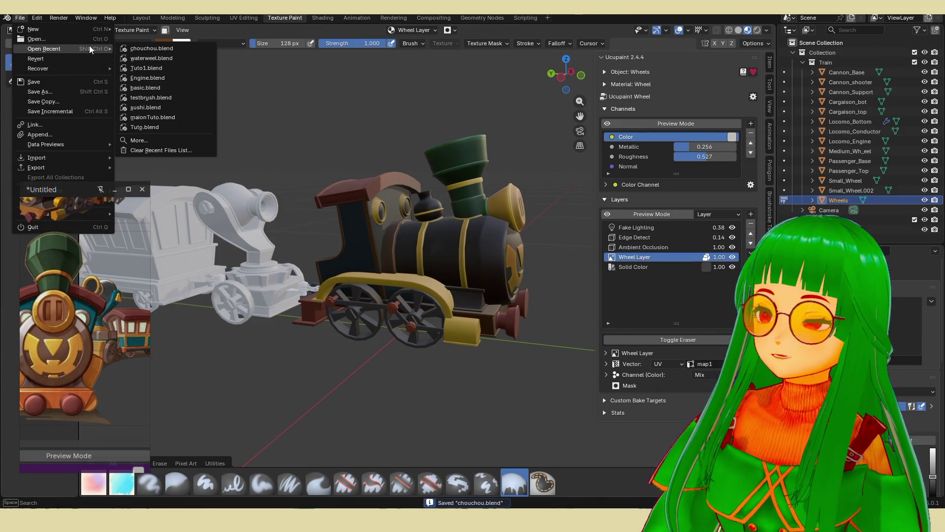
left_click(160, 60)
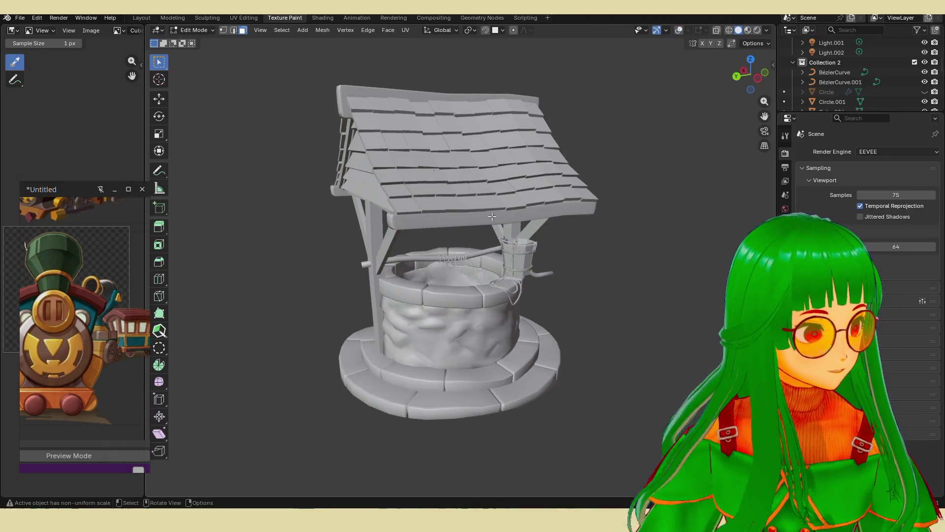
mouse_move(473, 235)
middle_mouse_down()
mouse_move(424, 261)
mouse_move(387, 230)
mouse_move(342, 245)
mouse_move(364, 236)
mouse_move(348, 230)
mouse_move(404, 212)
middle_mouse_up()
scroll(464, 195, "up", 5)
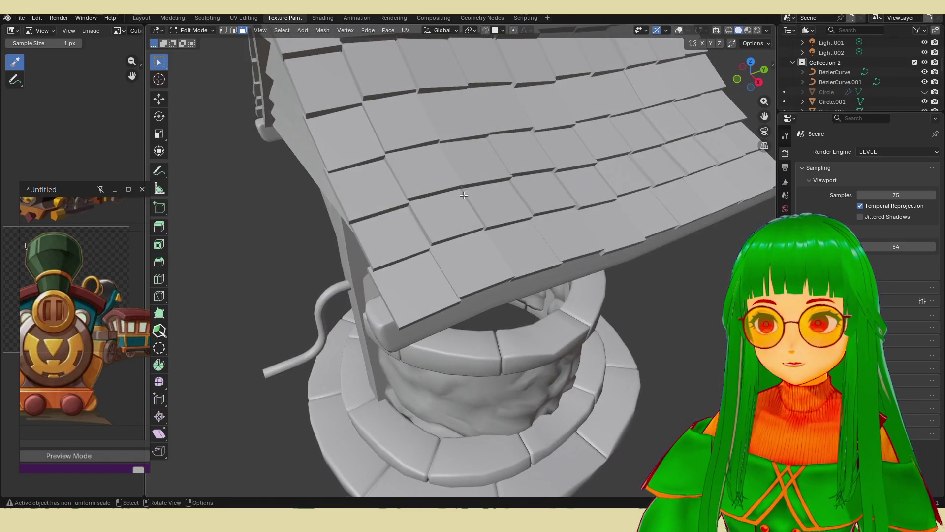
scroll(730, 46, "down", 3)
left_click(729, 30)
mouse_move(531, 207)
middle_mouse_down()
mouse_move(575, 177)
mouse_move(438, 207)
mouse_move(310, 207)
mouse_move(460, 238)
middle_mouse_up()
key("Tab")
key("Tab")
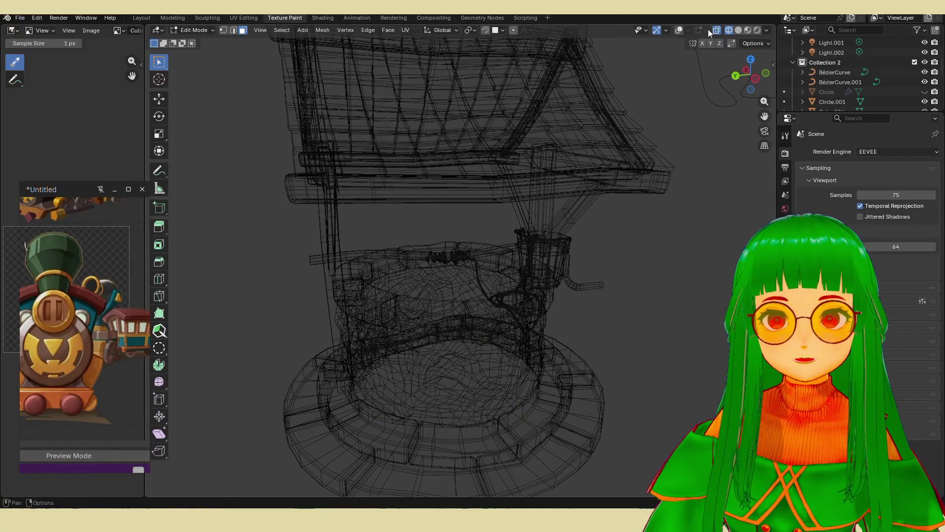
left_click(716, 30)
mouse_move(566, 162)
middle_mouse_down()
mouse_move(523, 190)
mouse_move(552, 179)
mouse_move(463, 173)
mouse_move(532, 190)
mouse_move(433, 253)
mouse_move(451, 241)
mouse_move(435, 211)
middle_mouse_up()
scroll(463, 173, "up", 3)
scroll(464, 173, "down", 5)
scroll(489, 344, "up", 3)
middle_click_drag(489, 344, 477, 337)
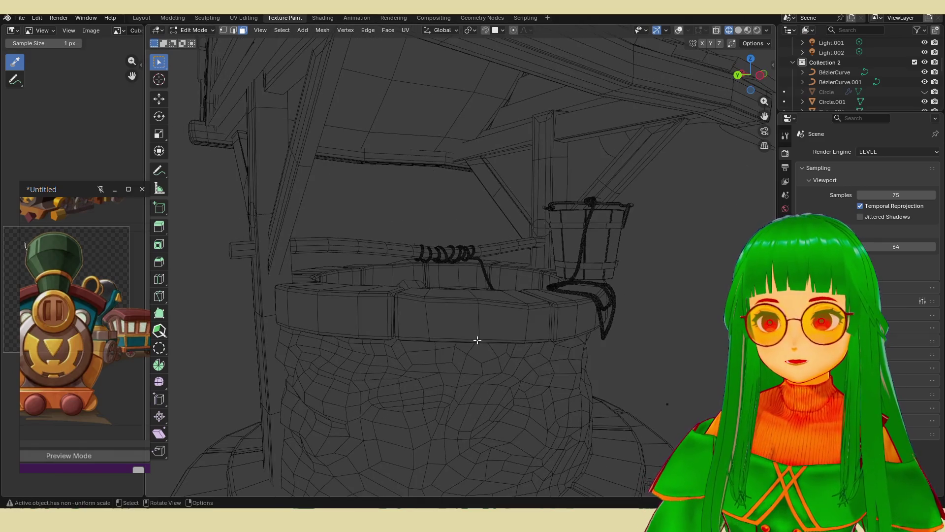
scroll(487, 262, "up", 2)
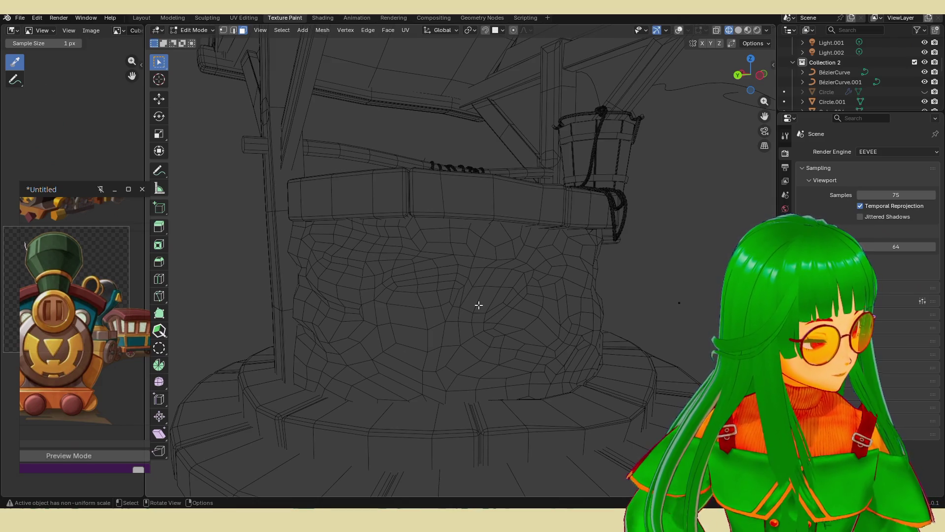
scroll(491, 300, "down", 4)
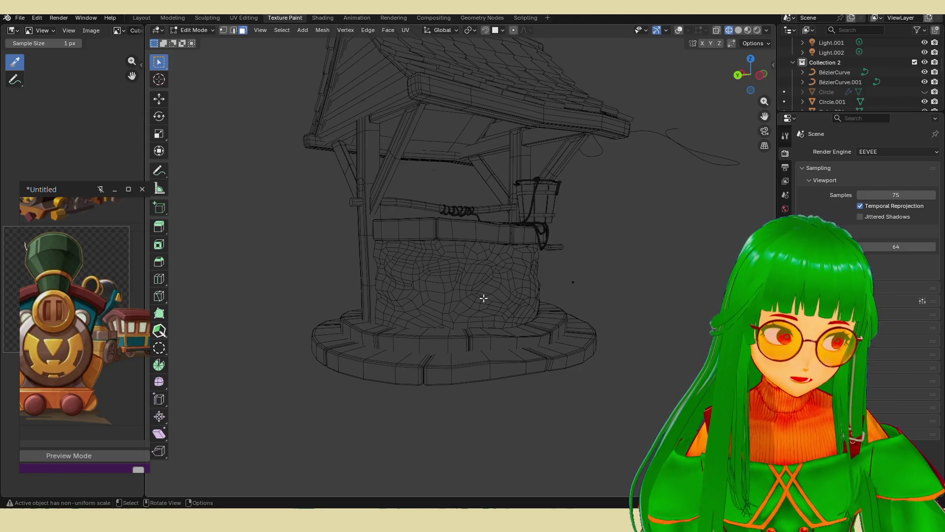
mouse_move(494, 254)
middle_mouse_down()
mouse_move(495, 282)
mouse_move(507, 268)
mouse_move(532, 276)
mouse_move(522, 265)
mouse_move(523, 283)
middle_mouse_up()
scroll(531, 276, "down", 3)
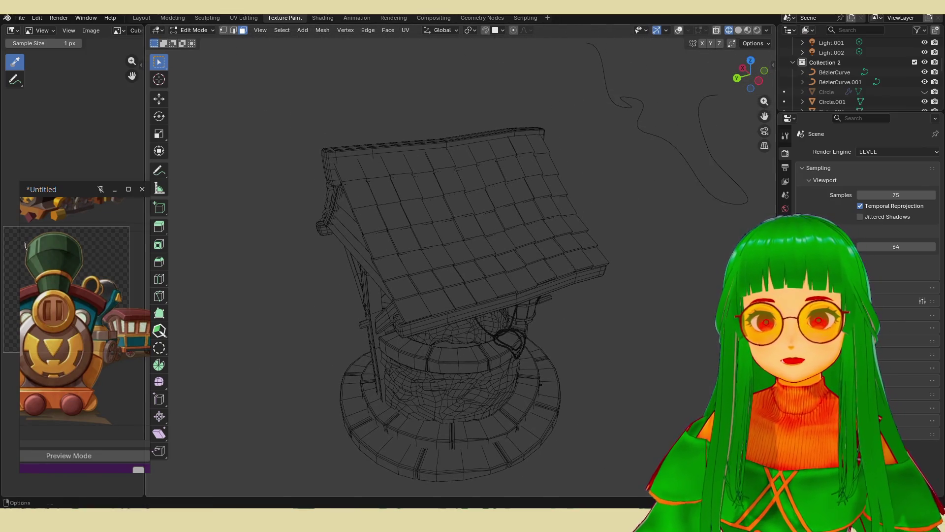
left_click(747, 31)
- Orbit and zoom around the textured wishing well to inspect its roof, bucket and rope
mouse_move(614, 252)
middle_mouse_down()
mouse_move(559, 312)
mouse_move(547, 296)
mouse_move(427, 297)
middle_mouse_up()
scroll(476, 274, "up", 6)
mouse_move(318, 304)
middle_mouse_down()
mouse_move(476, 273)
mouse_move(523, 297)
mouse_move(538, 249)
mouse_move(428, 226)
mouse_move(414, 213)
mouse_move(473, 237)
mouse_move(483, 252)
mouse_move(583, 229)
mouse_move(533, 256)
mouse_move(547, 276)
middle_mouse_up()
scroll(476, 273, "down", 2)
scroll(449, 259, "up", 5)
scroll(547, 296, "up", 6)
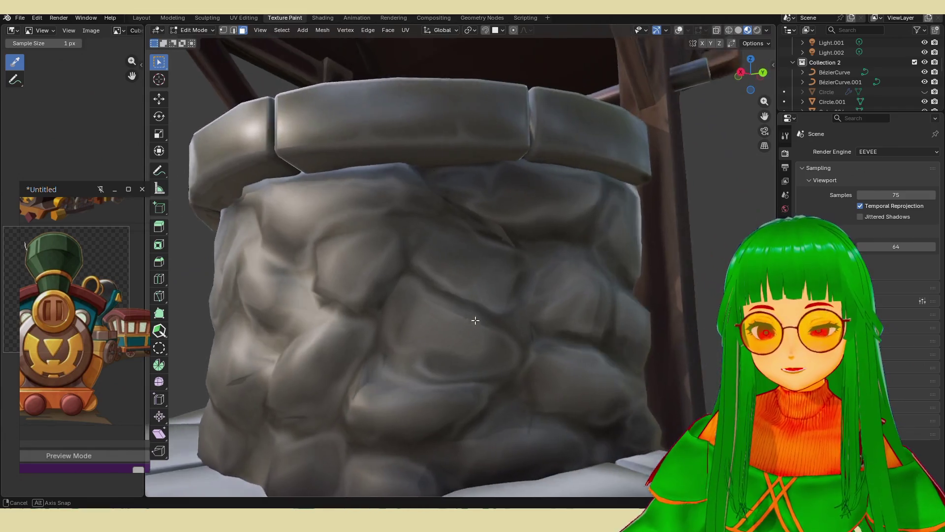
scroll(465, 316, "down", 4)
middle_click_drag(460, 317, 291, 317)
scroll(415, 302, "down", 5)
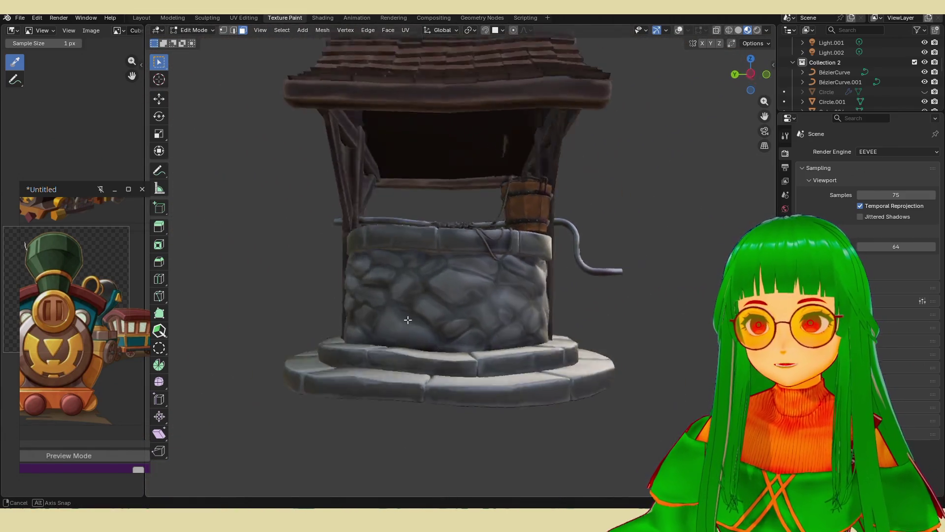
middle_click_drag(406, 286, 434, 342, "shift")
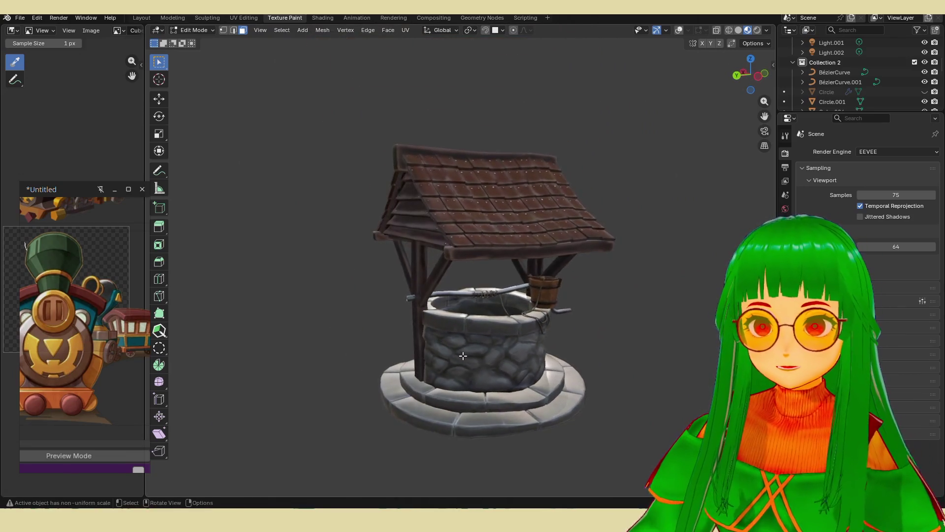
middle_click_drag(476, 316, 548, 291)
scroll(549, 291, "up", 10)
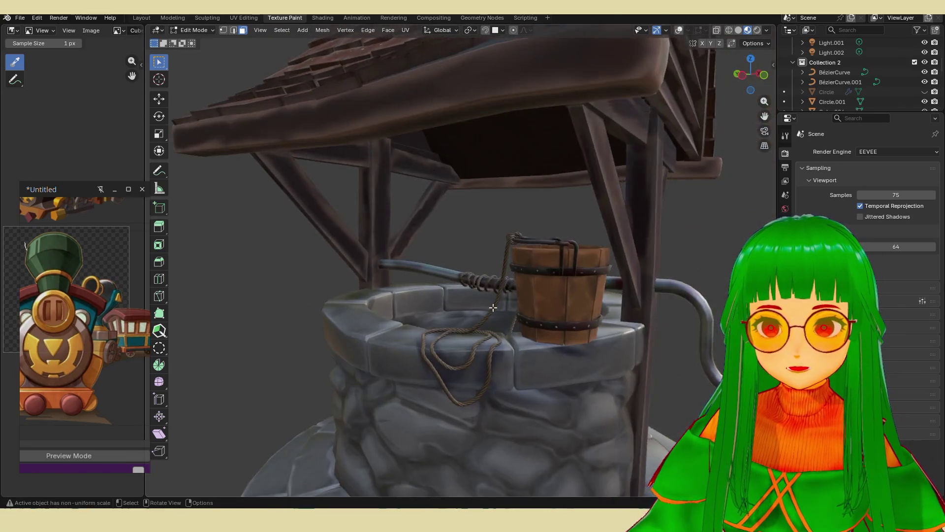
scroll(551, 367, "down", 5)
scroll(538, 304, "up", 6)
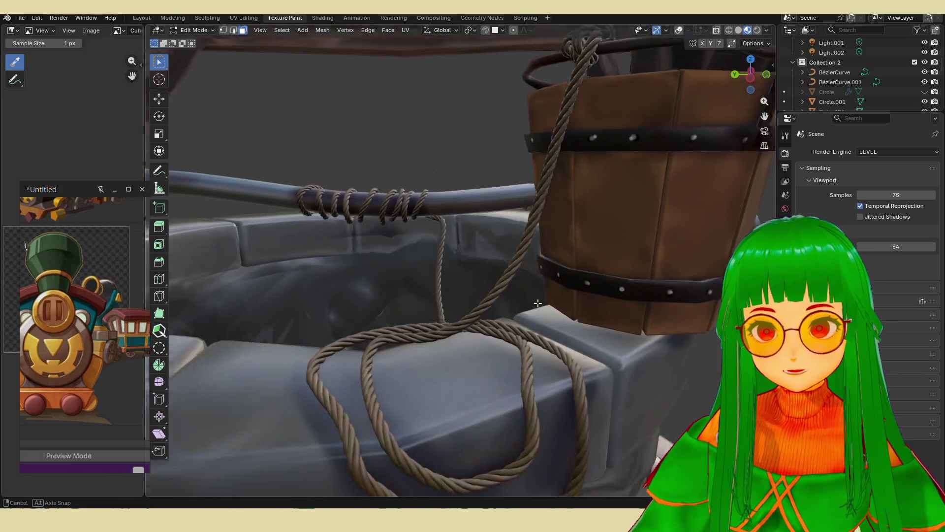
scroll(538, 304, "down", 10)
middle_click_drag(538, 301, 497, 276)
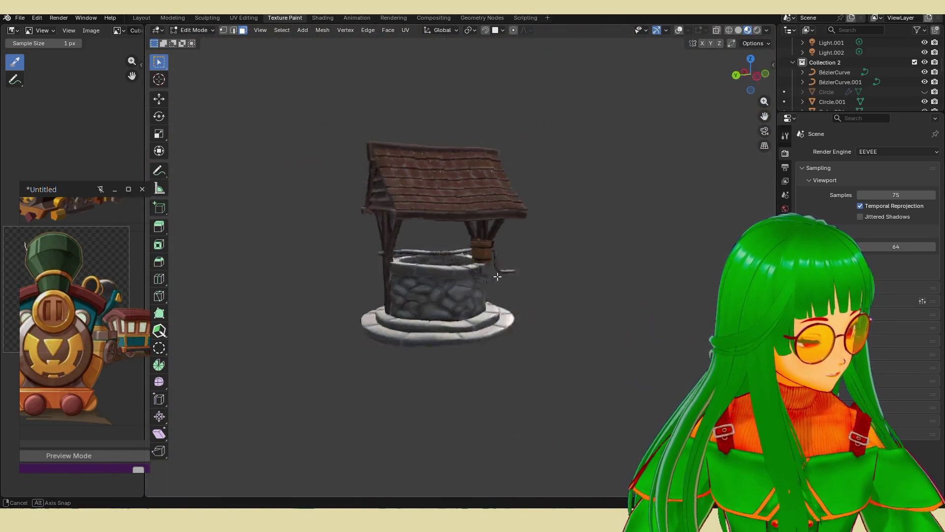
middle_click_drag(536, 307, 536, 251)
scroll(555, 284, "up", 4)
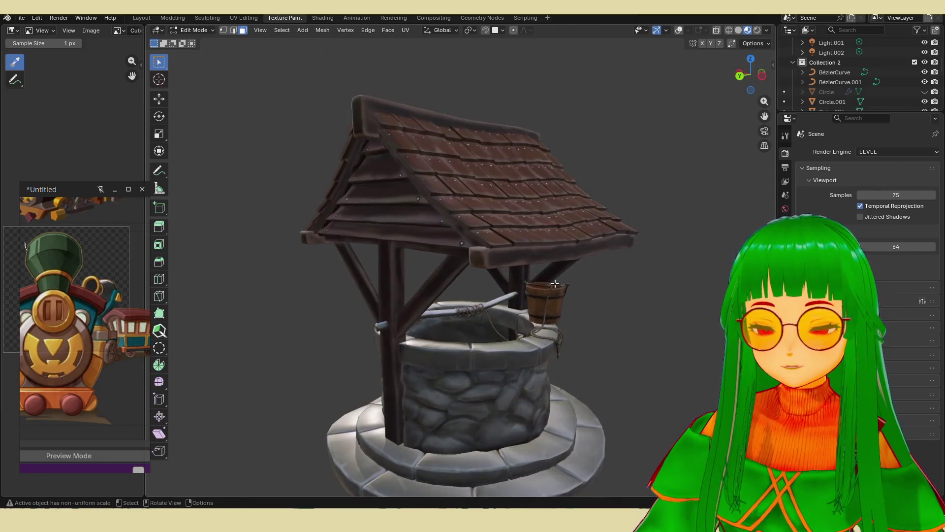
- Save waterweel.blend and bring up the File > Open Recent list
key("ctrl+s")
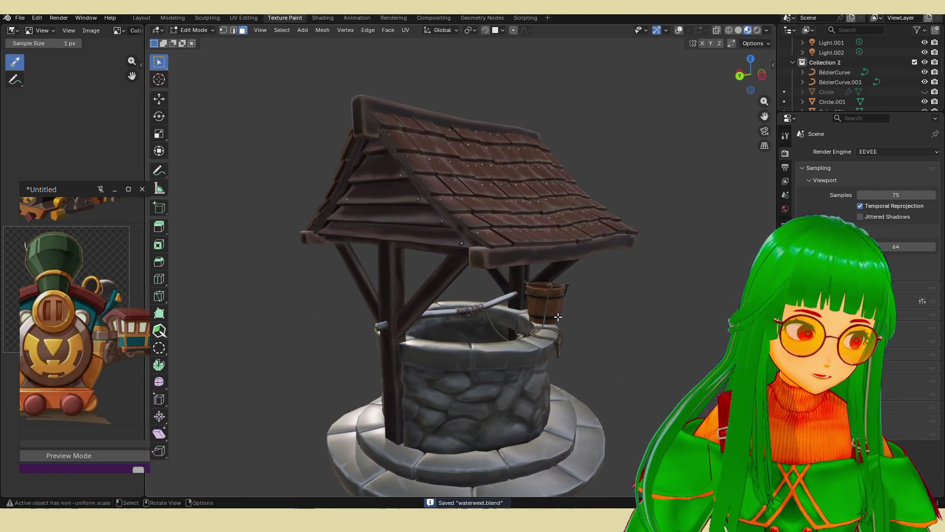
scroll(558, 316, "down", 3)
middle_click_drag(558, 316, 547, 305)
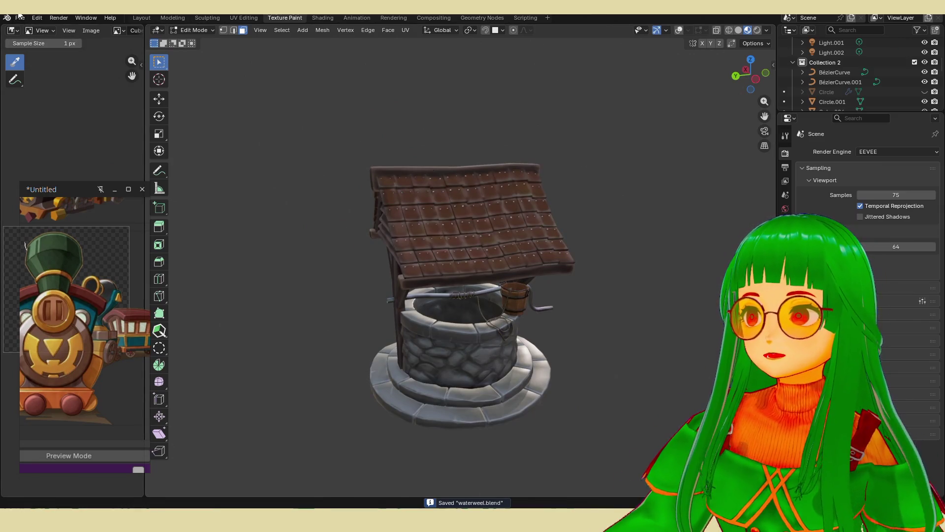
left_click(28, 20)
mouse_move(58, 47)
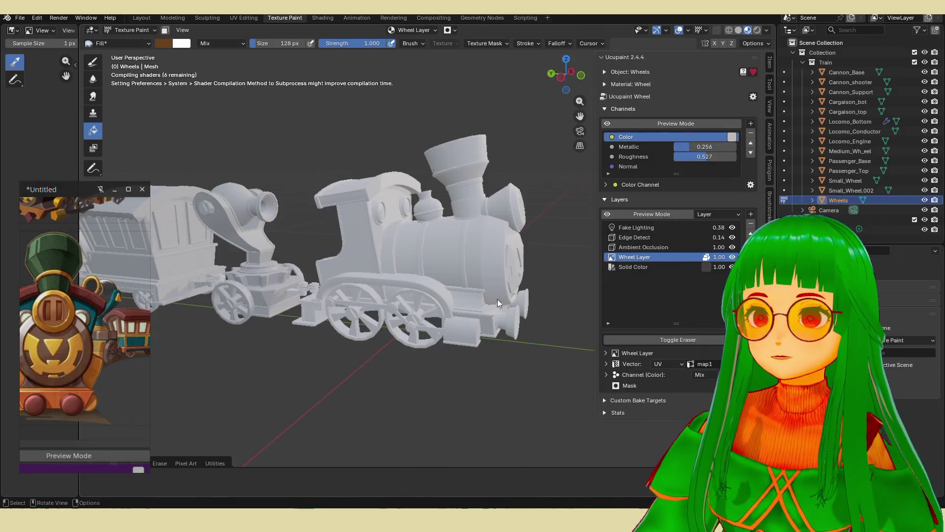
- Orbit around the opened train scene, then move the Discord window up and right
mouse_move(497, 299)
middle_mouse_down()
mouse_move(419, 293)
mouse_move(382, 273)
mouse_move(445, 278)
mouse_move(535, 311)
mouse_move(512, 307)
middle_mouse_up()
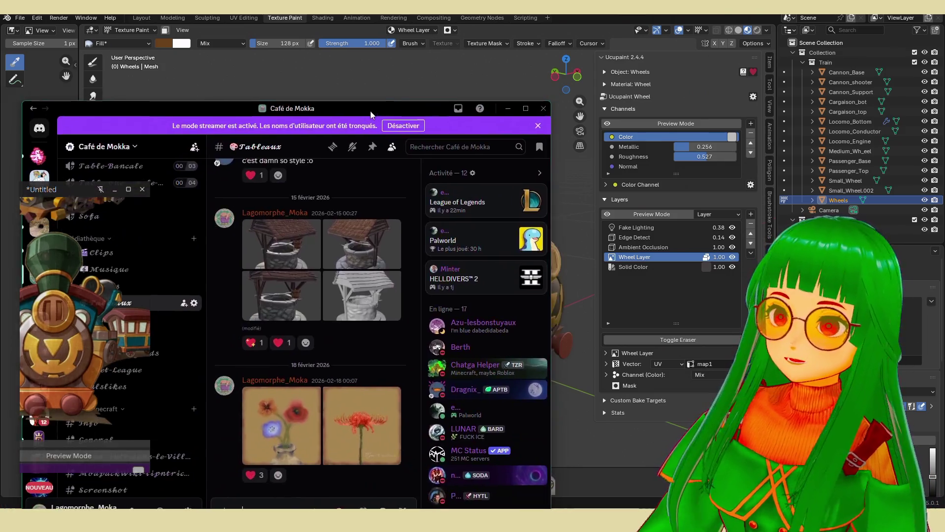
mouse_move(370, 111)
left_mouse_down()
mouse_move(585, 71)
mouse_move(576, 37)
mouse_move(551, 38)
left_mouse_up()
- Browse the vase and red spider lily paintings full size in #Tableaux
scroll(494, 289, "up", 1)
scroll(494, 288, "down", 2)
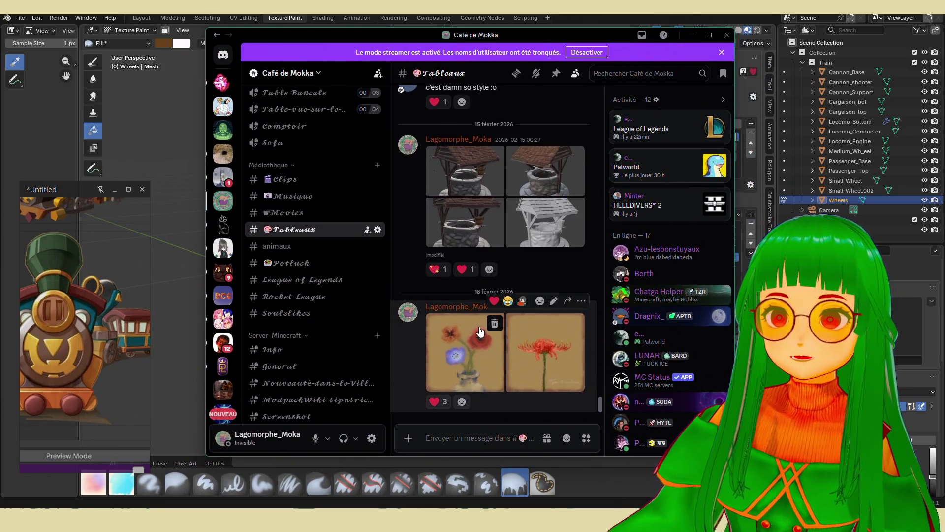
left_click(461, 320)
left_click(712, 244)
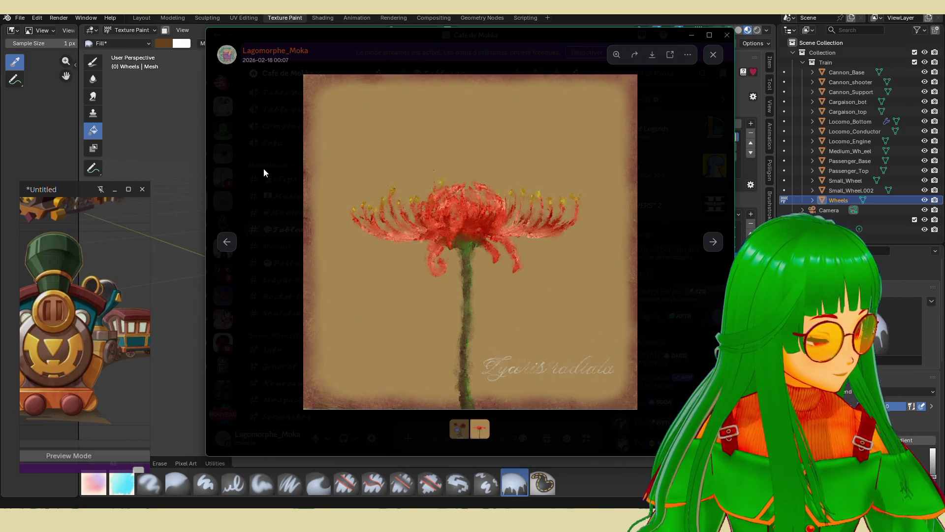
left_click(227, 242)
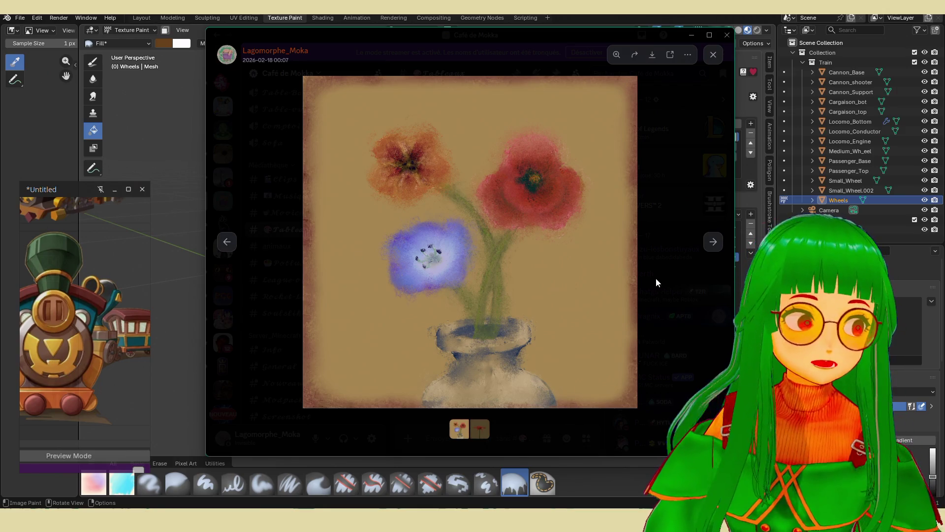
left_click(714, 241)
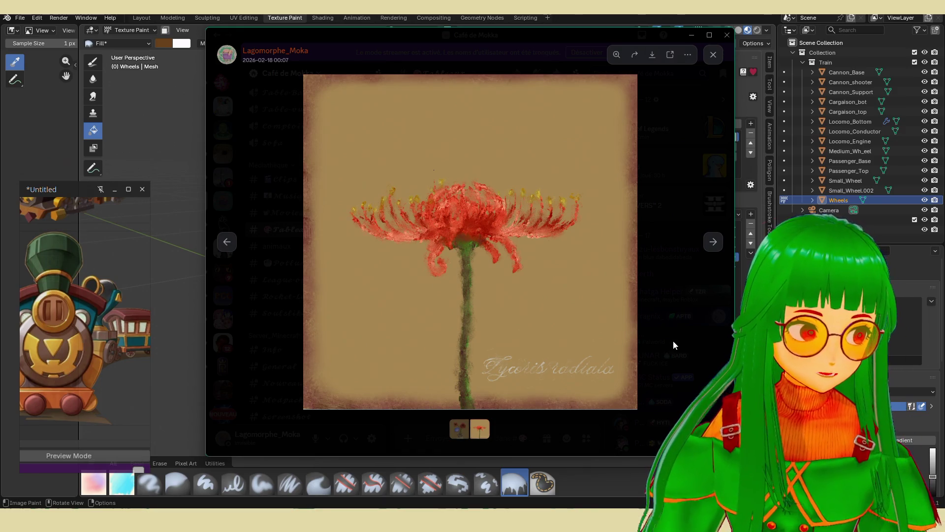
left_click(228, 242)
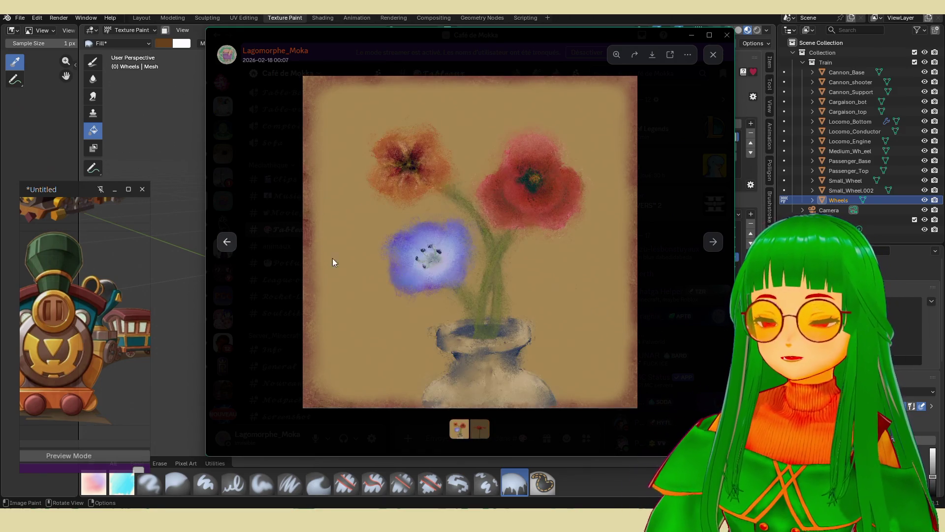
left_click(655, 300)
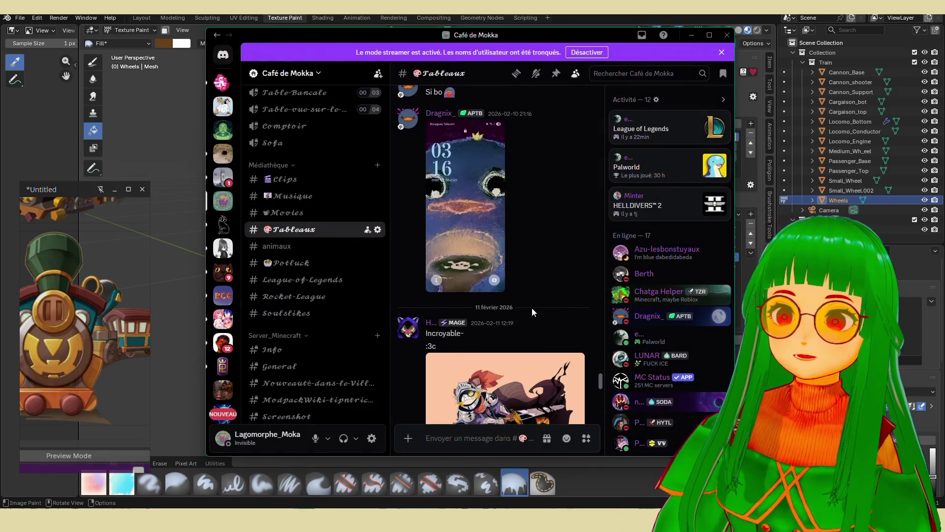
- View the knight illustration full size, zooming in and back out
left_click(543, 264)
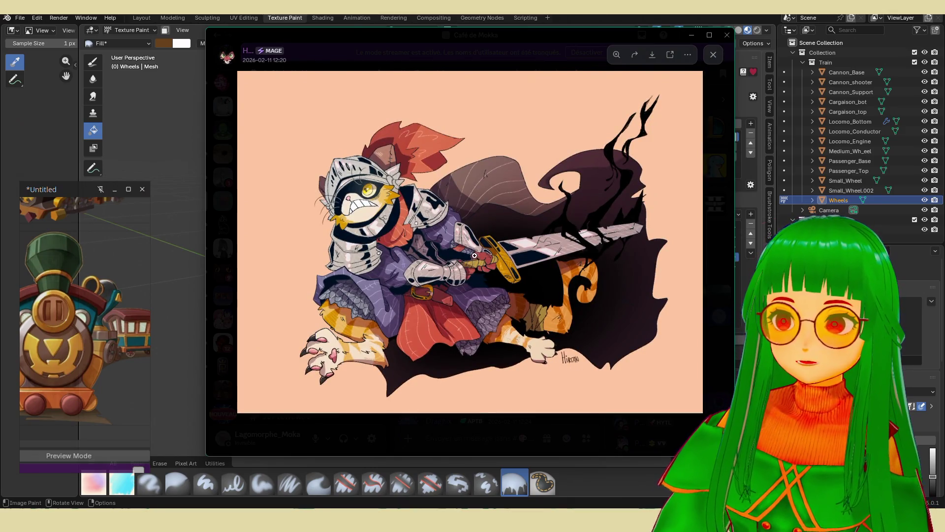
left_click(486, 272)
left_click(487, 272)
key("Escape")
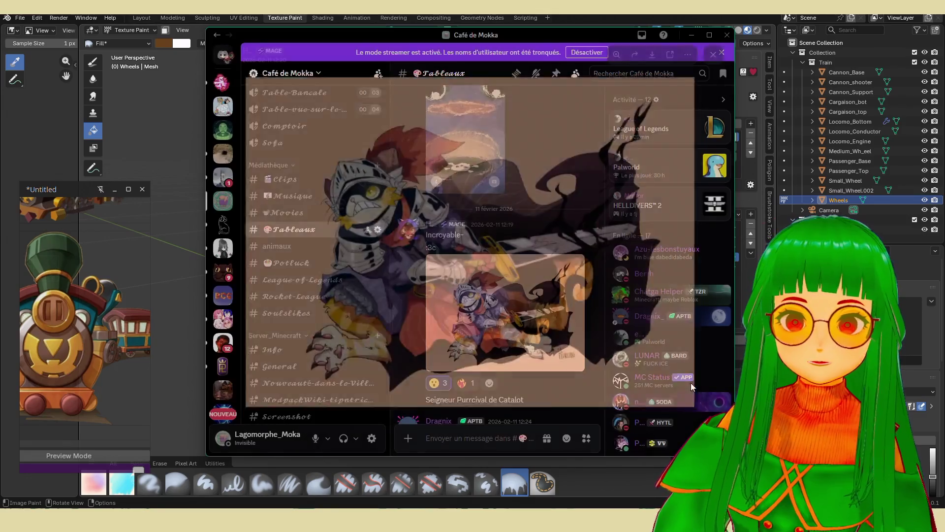
- Scroll up and view the blue creature painting full size
scroll(579, 355, "up", 3)
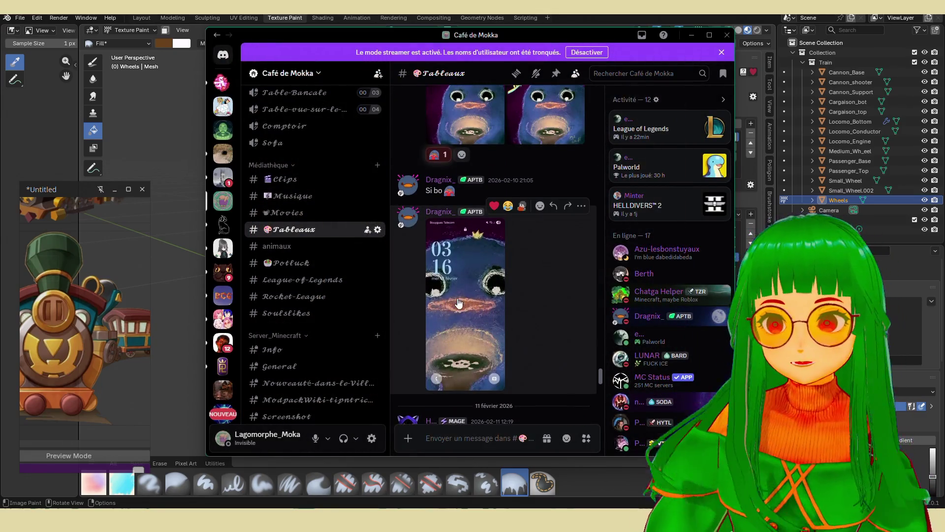
scroll(466, 347, "up", 5)
left_click(544, 347)
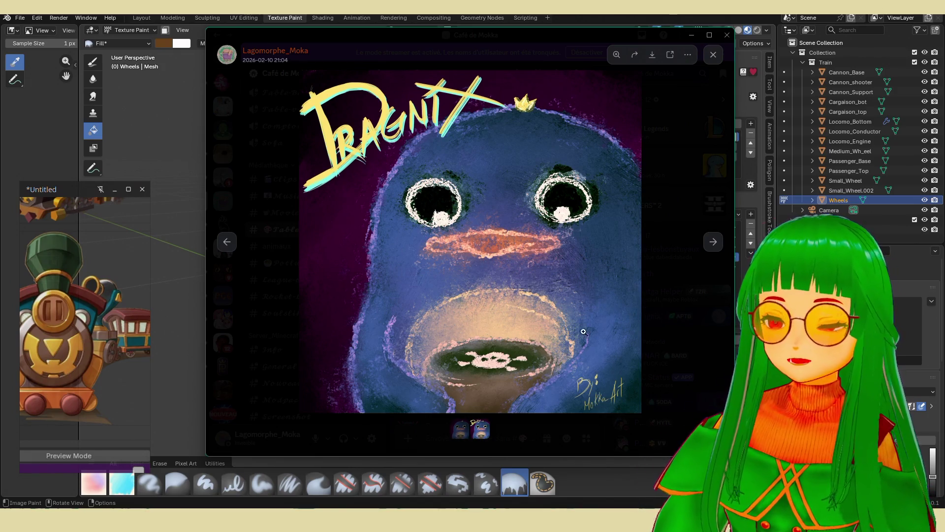
left_click(699, 338)
- View the lily and lavender paintings, then open the Monster can painting
scroll(556, 304, "up", 5)
left_click(453, 305)
left_click(713, 242)
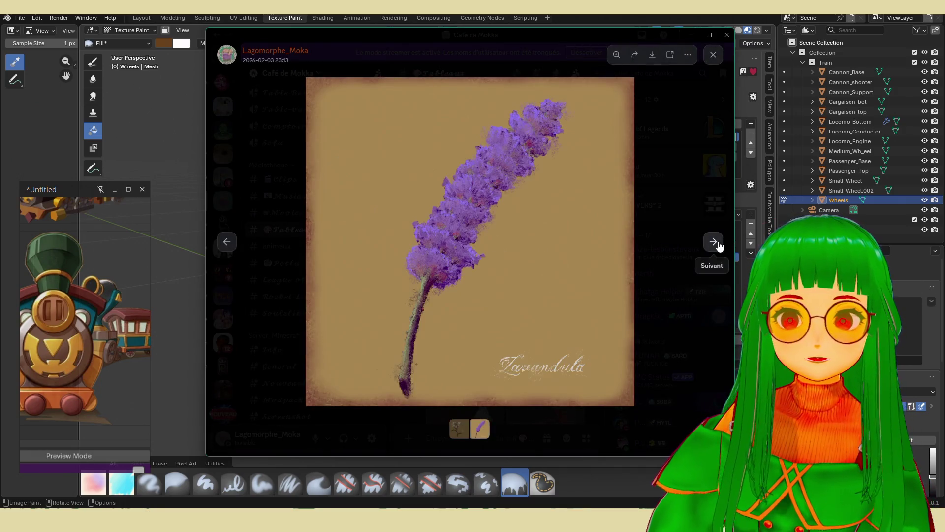
left_click(227, 242)
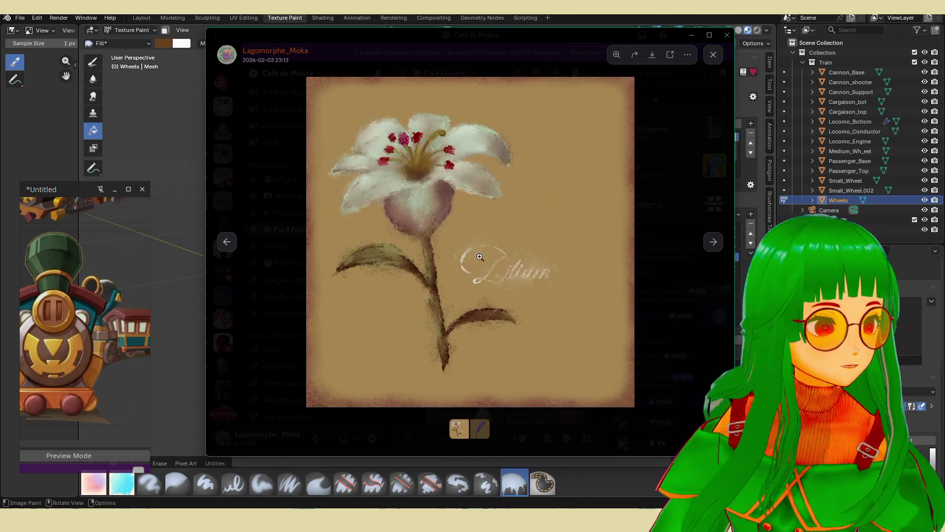
left_click(671, 303)
scroll(522, 320, "up", 10)
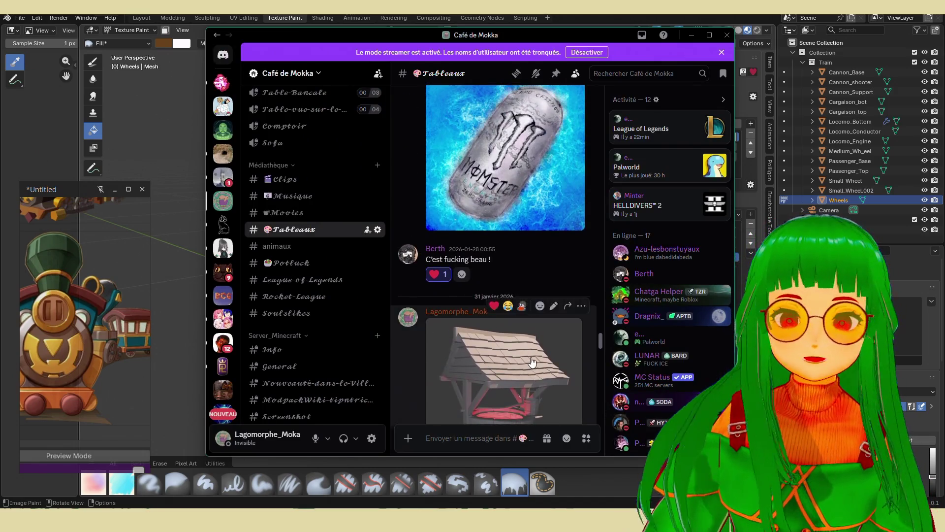
left_click(504, 266)
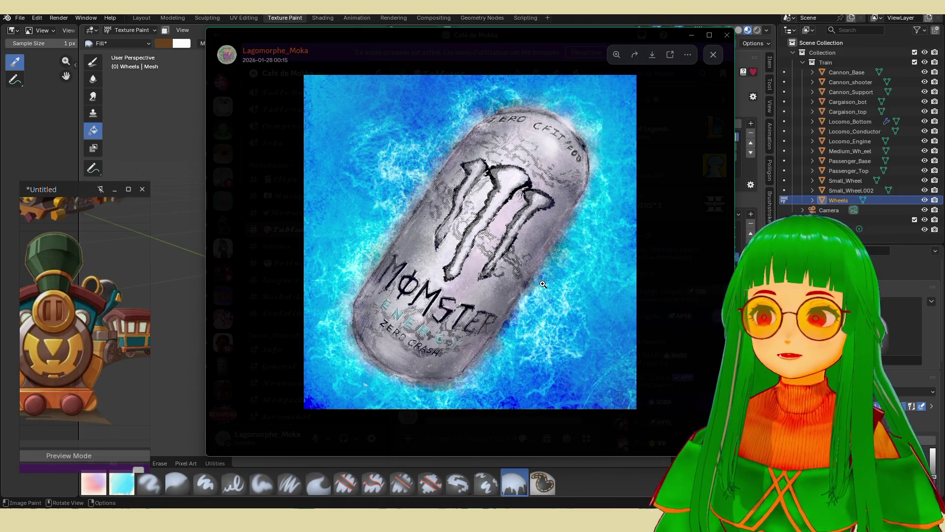
- Zoom the Monster can painting, close it, and view the leaves painting full size
left_click(543, 285)
left_click(538, 287)
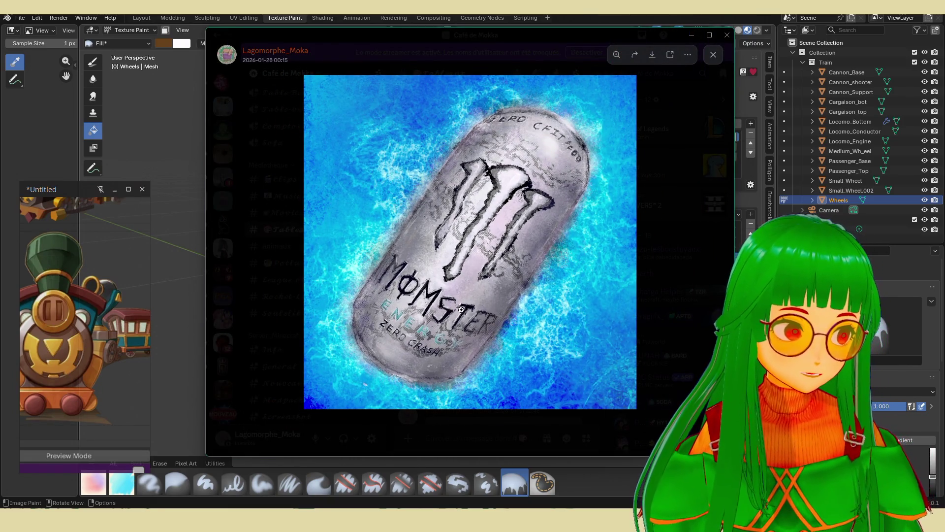
left_click(650, 295)
scroll(489, 275, "up", 10)
scroll(486, 282, "up", 2)
left_click(486, 281)
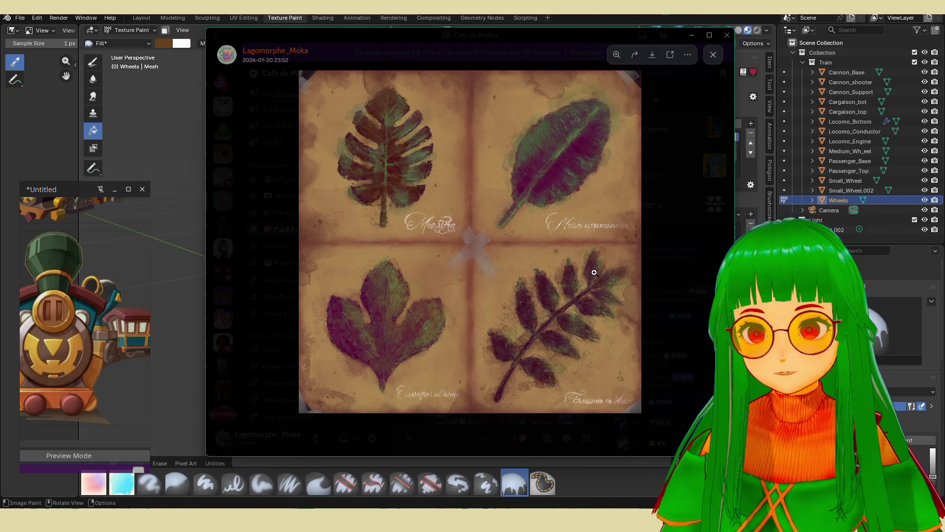
left_click(683, 283)
- Scroll back to the Kimori painting and view it full size
scroll(508, 280, "up", 10)
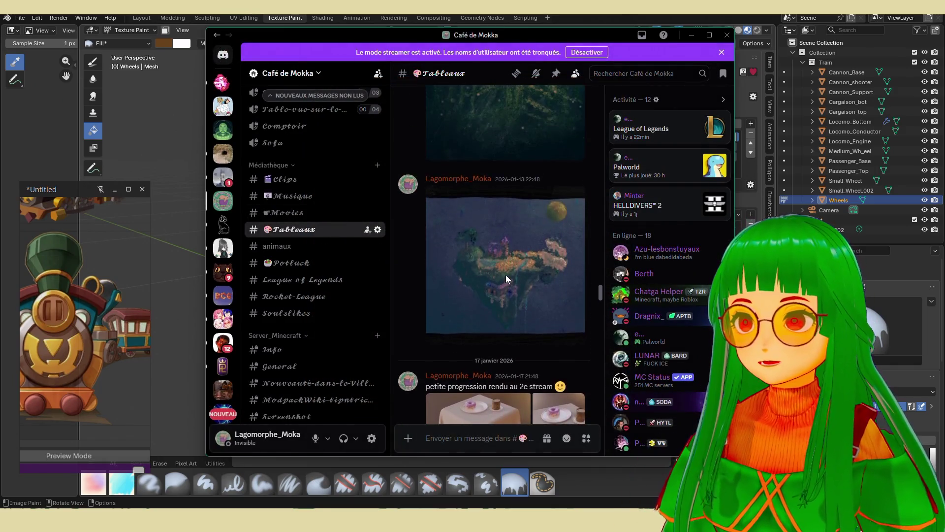
scroll(509, 291, "up", 2)
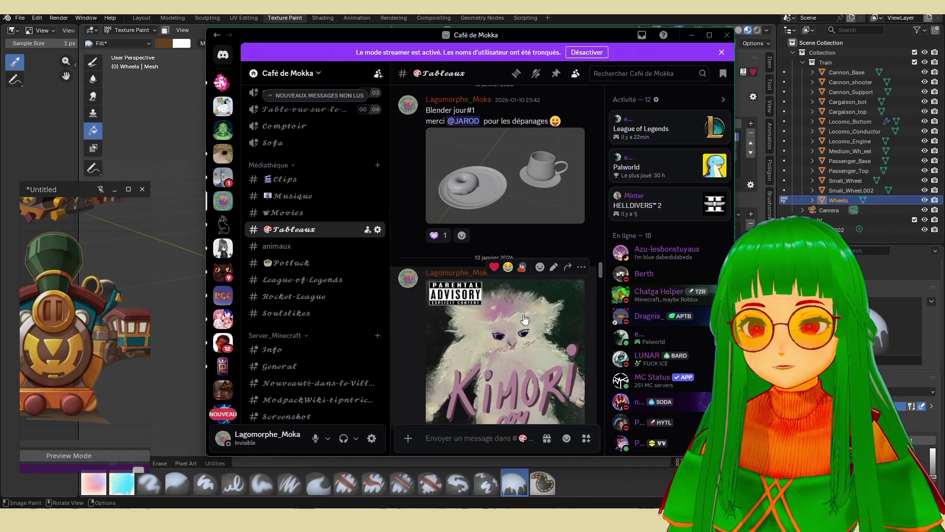
scroll(525, 316, "down", 2)
left_click(524, 320)
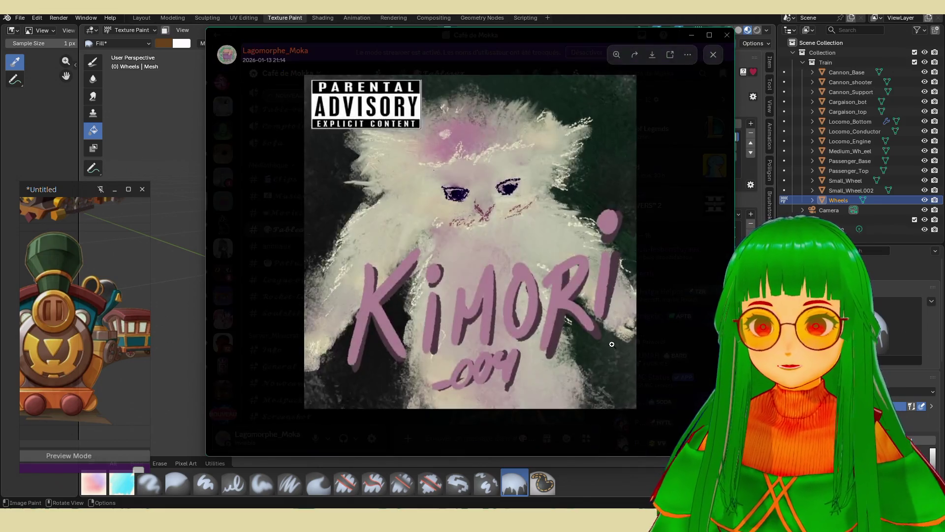
left_click(676, 342)
- Scroll up to the lighthouse painting, view it full size, then keep scrolling
scroll(518, 330, "up", 5)
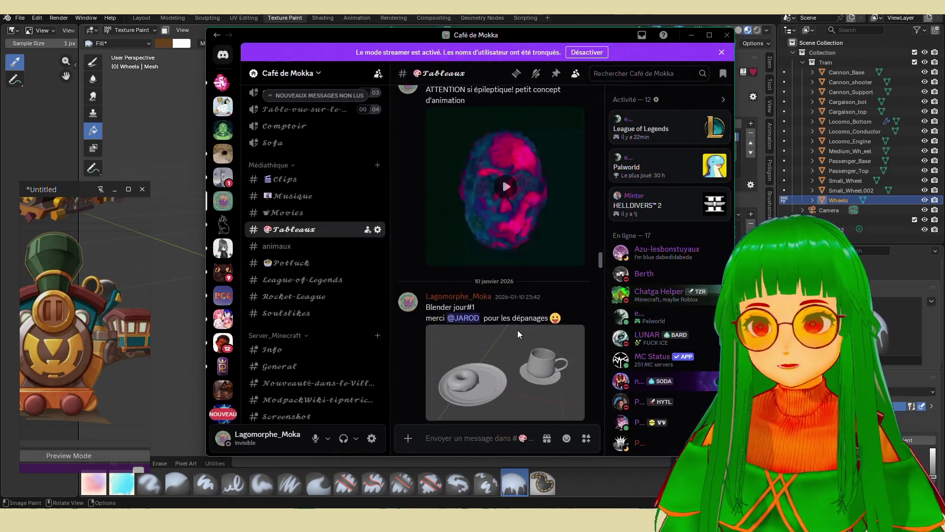
scroll(518, 330, "up", 5)
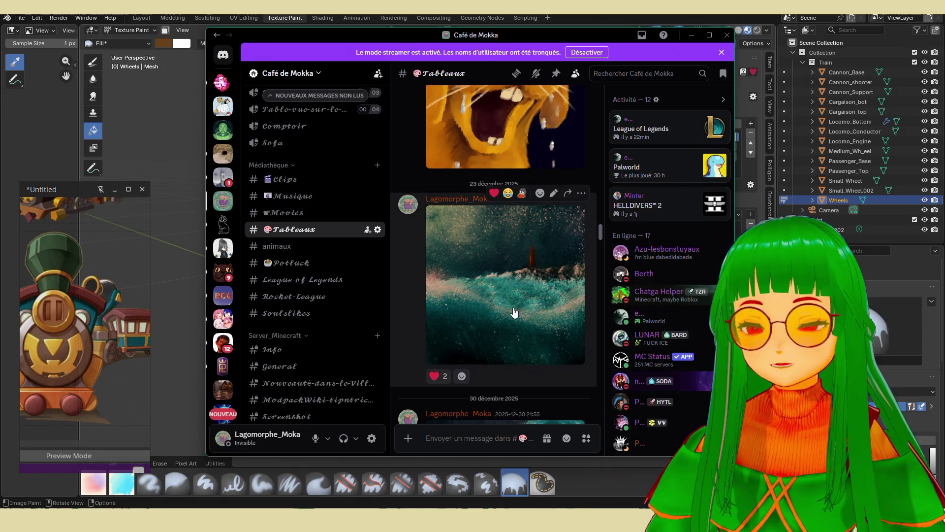
left_click(513, 307)
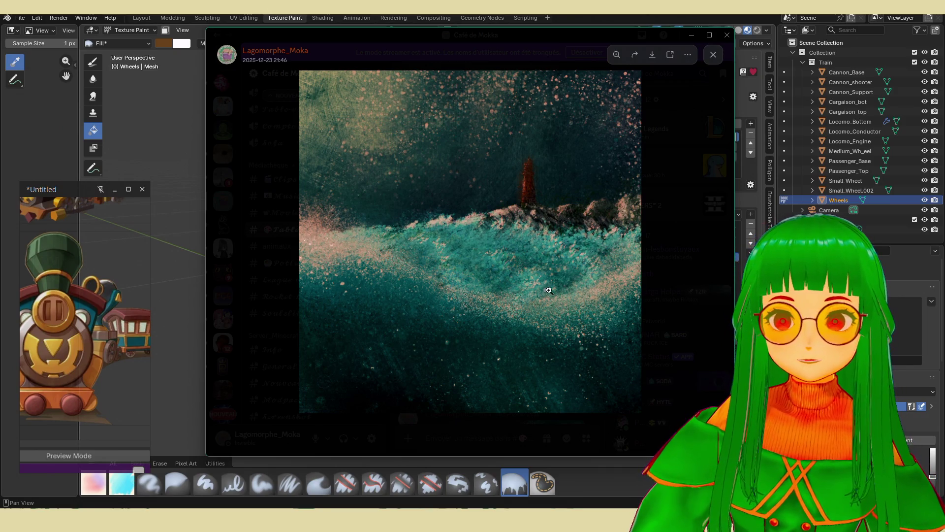
left_click(654, 297)
scroll(516, 303, "up", 10)
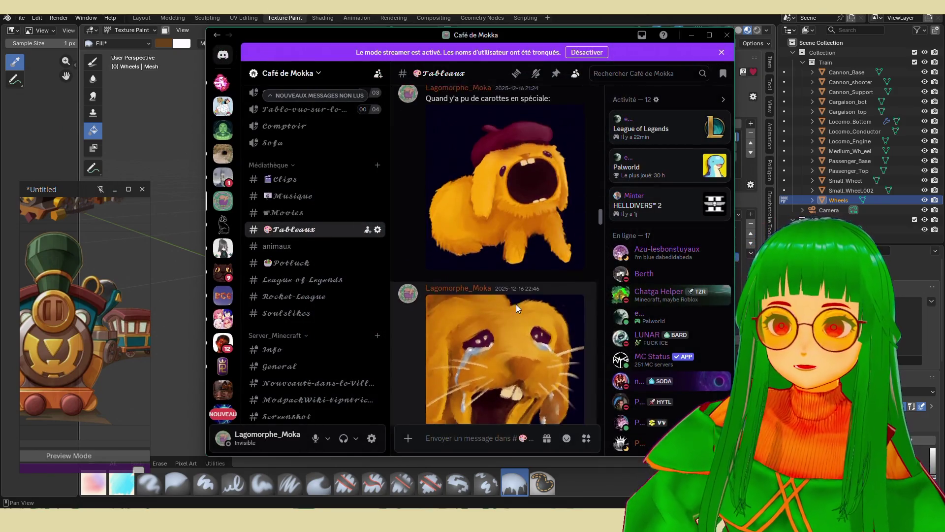
- Enlarge the open painting, return it to normal size, and close the image viewer
scroll(510, 313, "up", 5)
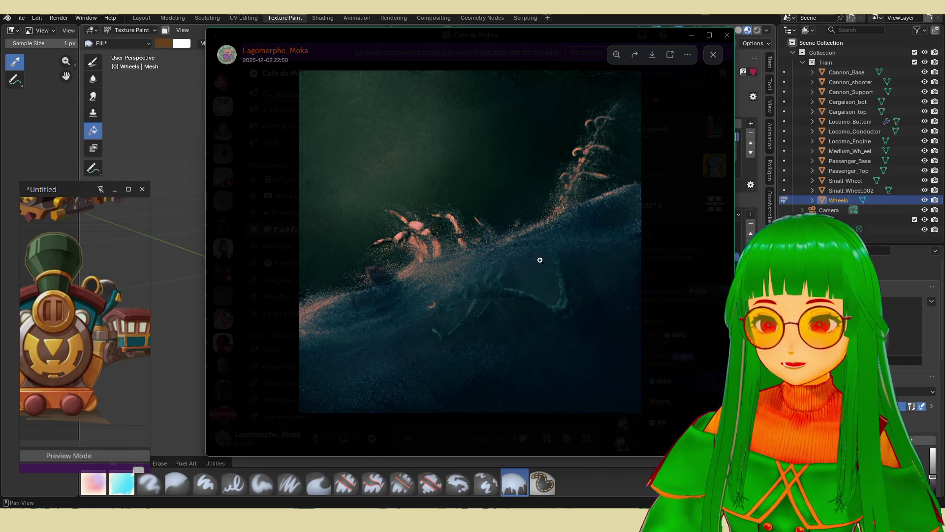
left_click(475, 272)
left_click(507, 317)
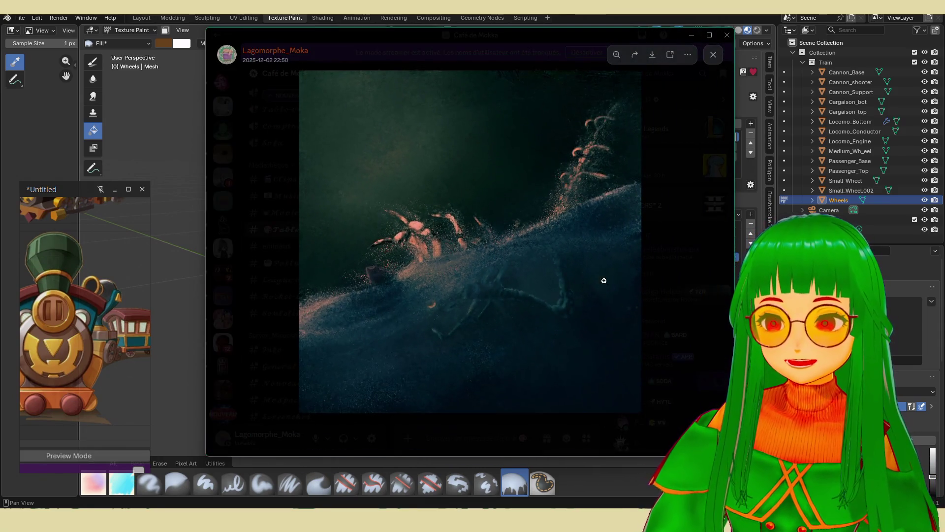
left_click(660, 296)
- Scroll up to the 11 November posts, view the HightMareFuel painting full size, then move Discord aside
scroll(476, 291, "up", 5)
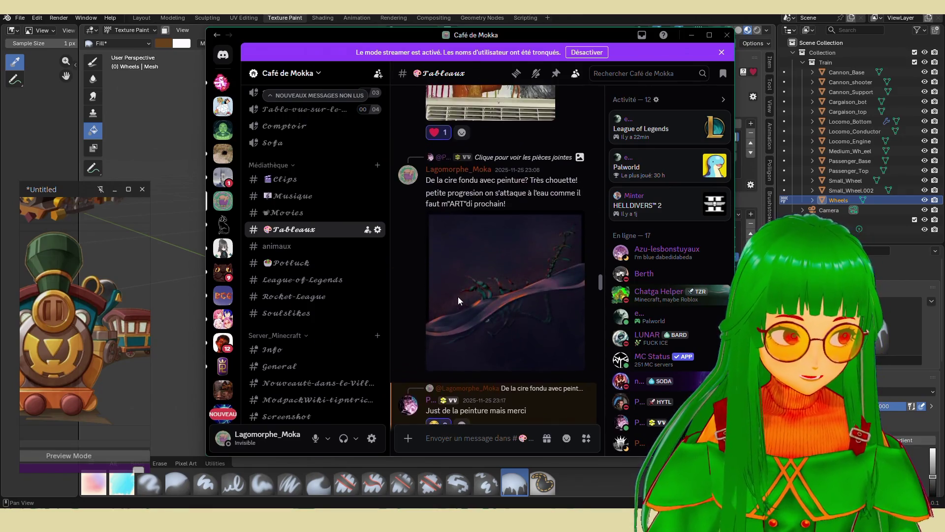
scroll(461, 310, "up", 10)
scroll(471, 327, "up", 10)
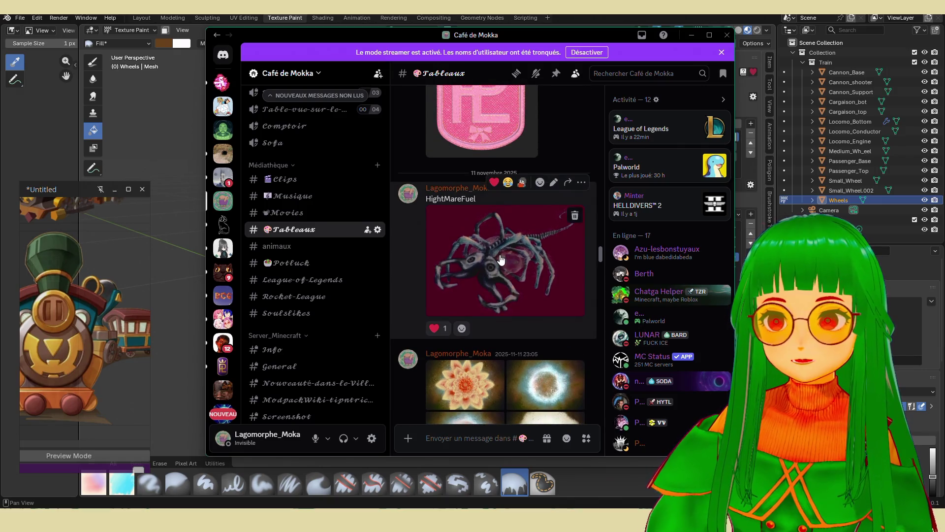
left_click(501, 260)
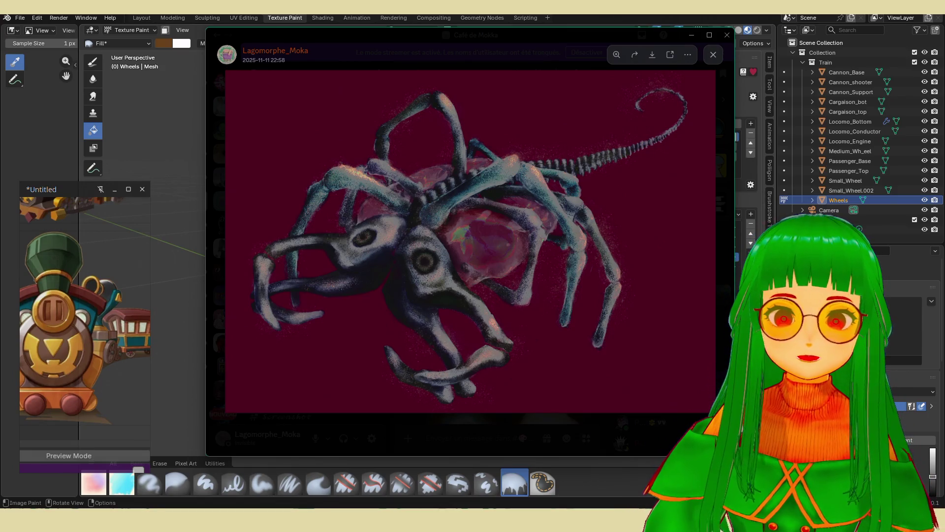
key("Escape")
mouse_move(576, 39)
left_mouse_down()
mouse_move(534, 55)
mouse_move(0, 147)
mouse_move(0, 89)
left_mouse_up()
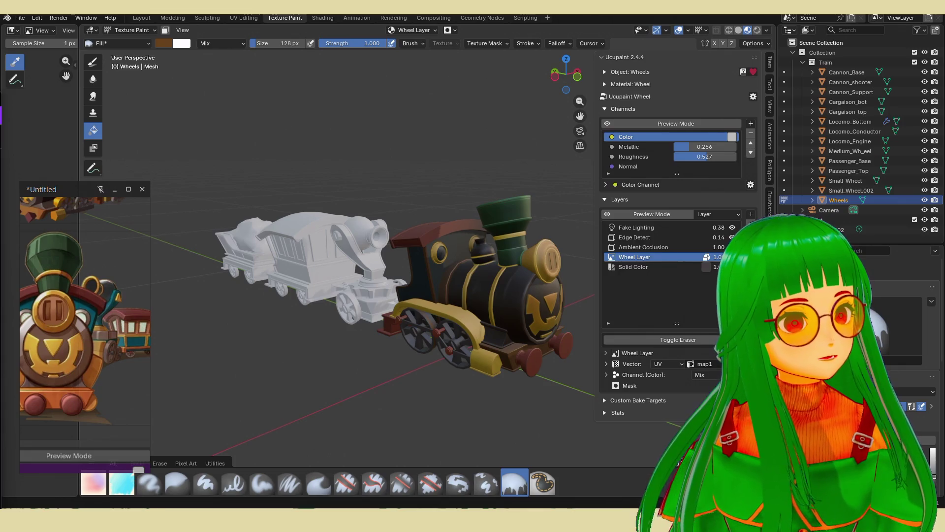
- Switch over to the browser showing the Instagram profile
key("alt+Tab")
- Scroll down the profile grid, open the Twitch clip post and close it
scroll(458, 259, "down", 5)
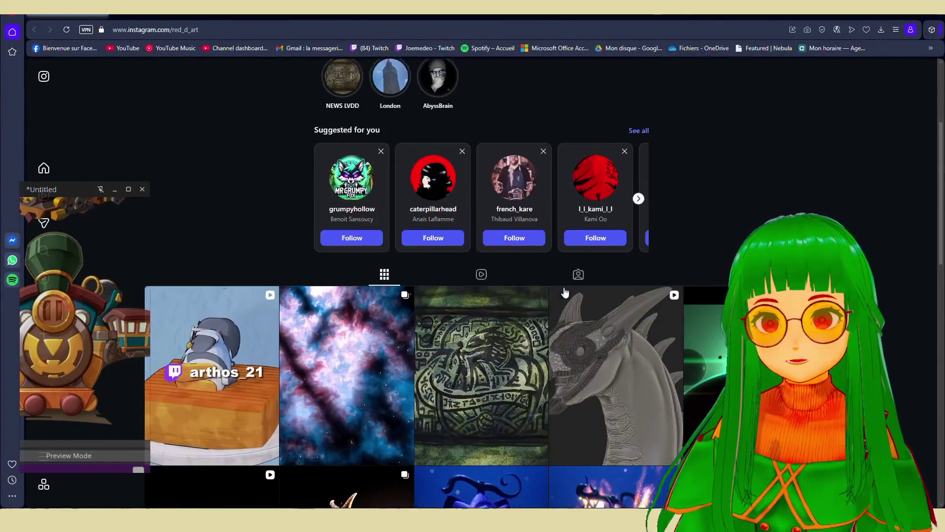
scroll(394, 236, "down", 1)
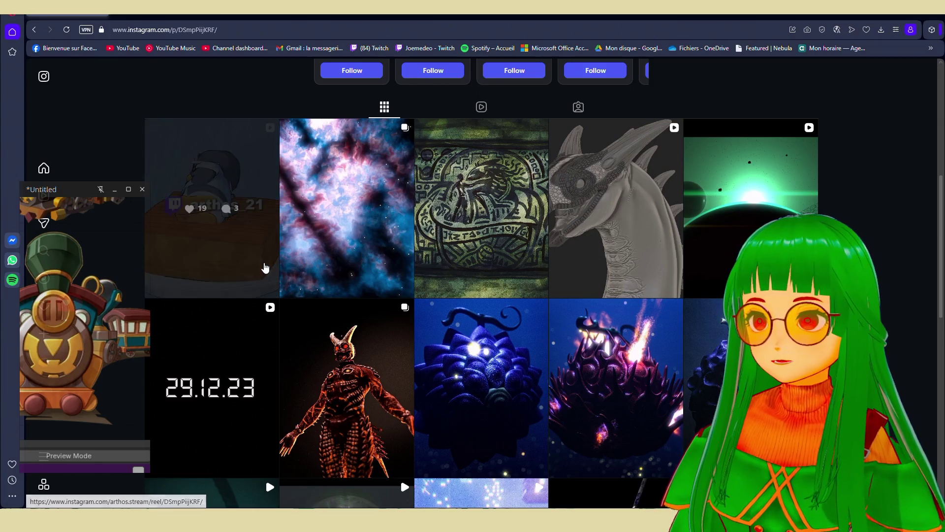
left_click(268, 268)
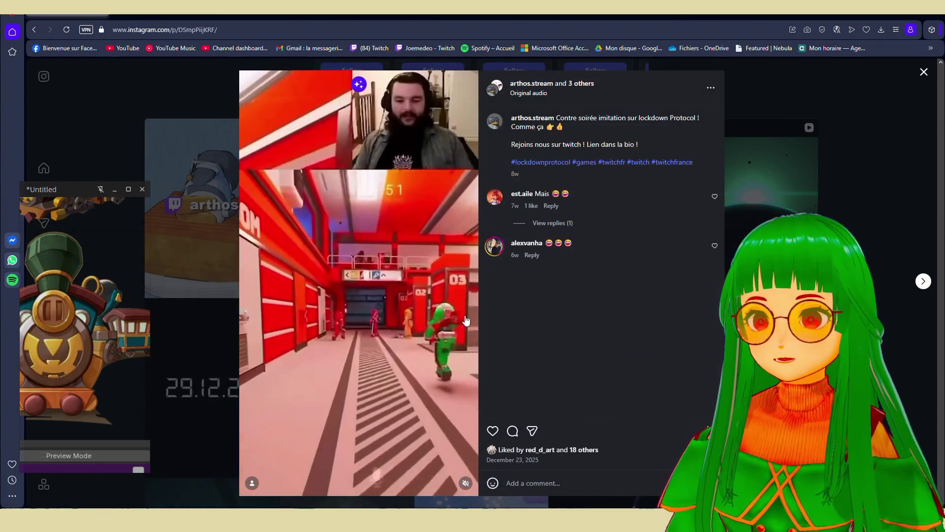
left_click(868, 200)
- View the dragon sketch, carved dragon mural and dragon sketch video posts in turn
scroll(622, 197, "down", 1)
left_click(622, 161)
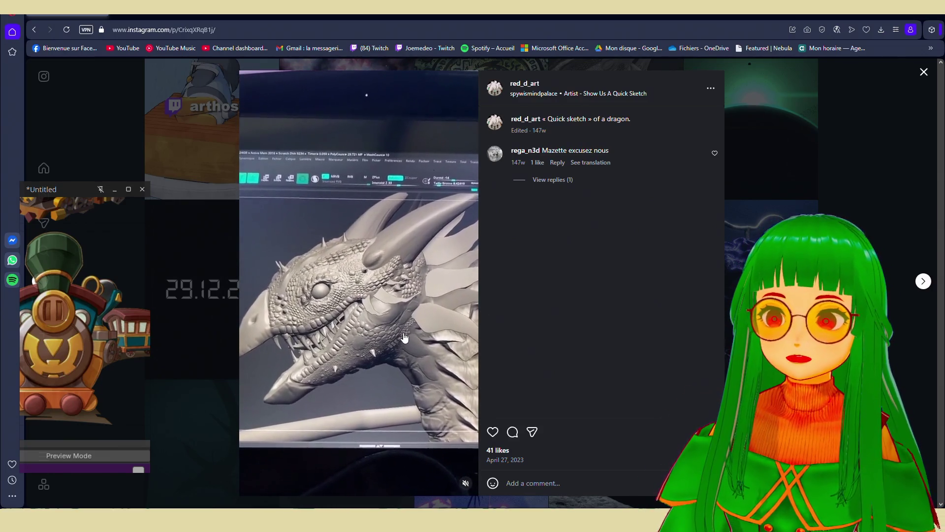
key("Escape")
scroll(503, 251, "up", 1)
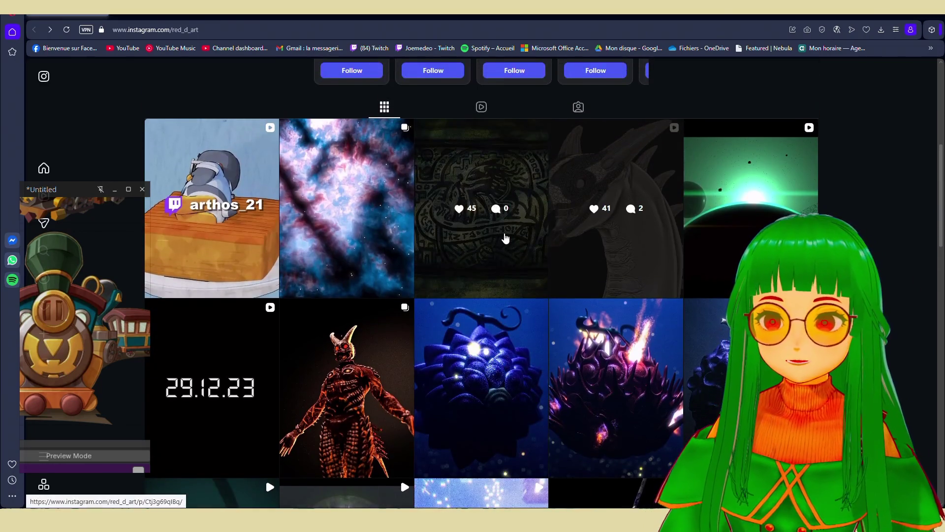
left_click(506, 238)
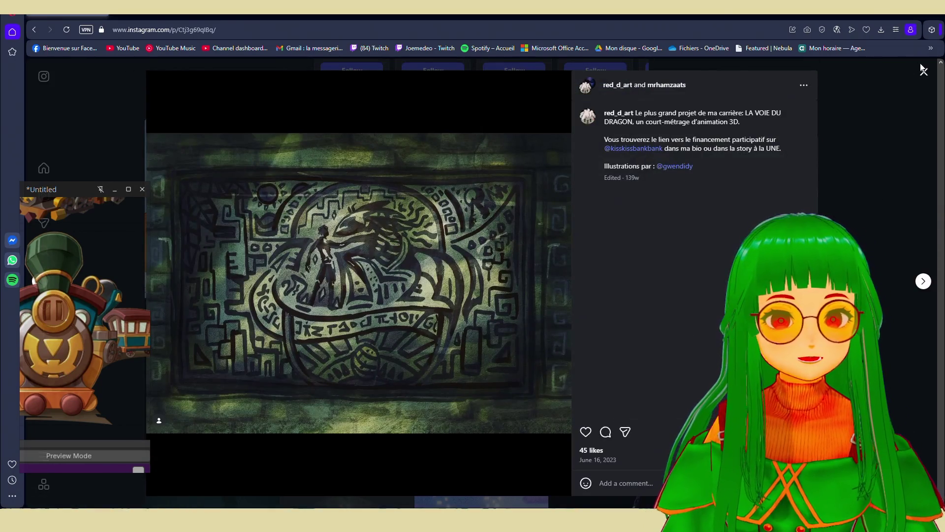
key("Escape")
left_click(606, 249)
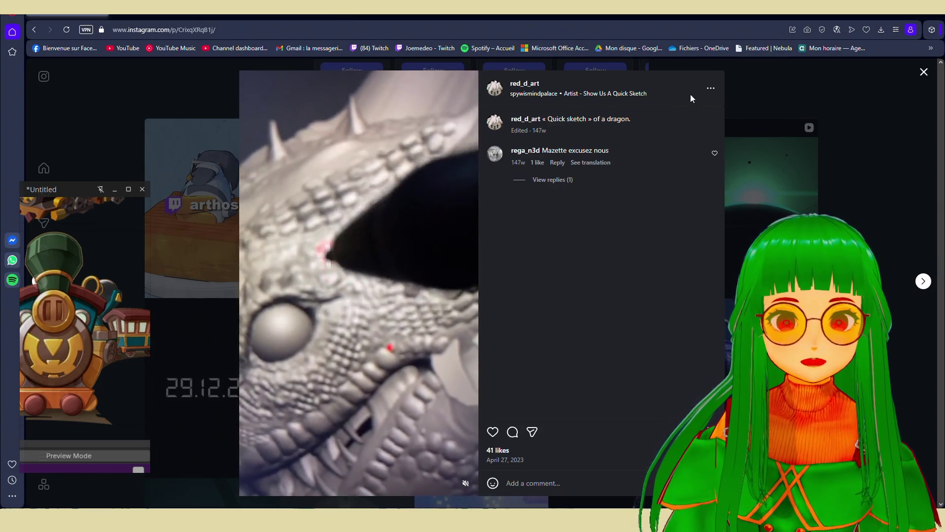
left_click(924, 72)
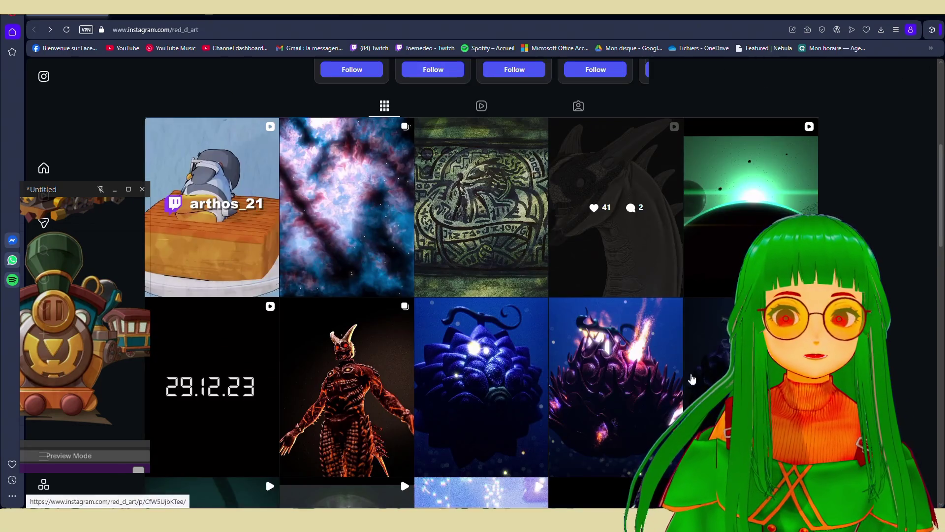
- Open the blue fruit post and step through the next posts to the dark video post
scroll(542, 306, "down", 1)
left_click(542, 291)
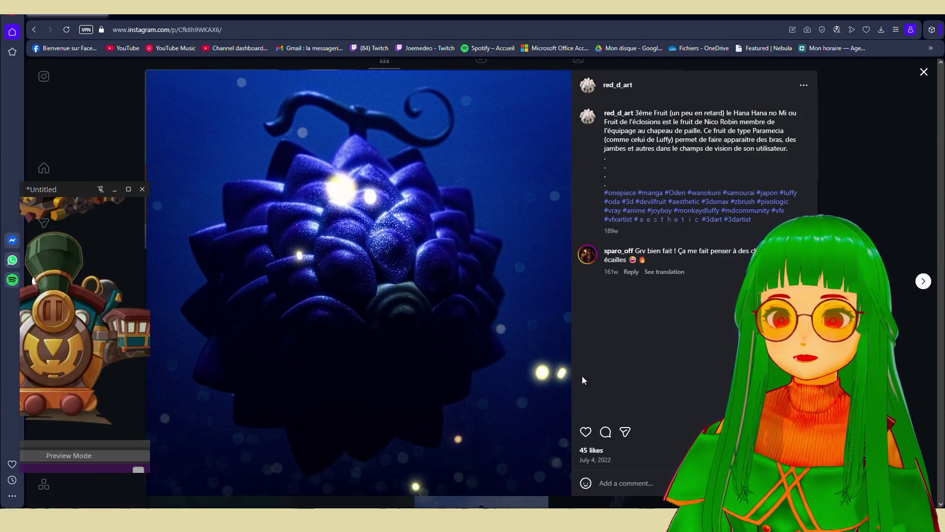
left_click(923, 282)
left_click(924, 282)
left_click(924, 282)
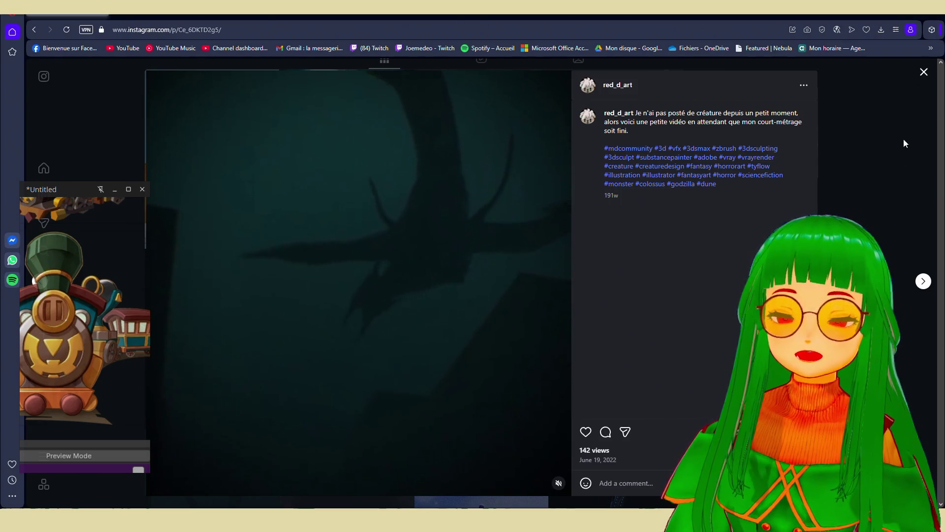
left_click(924, 73)
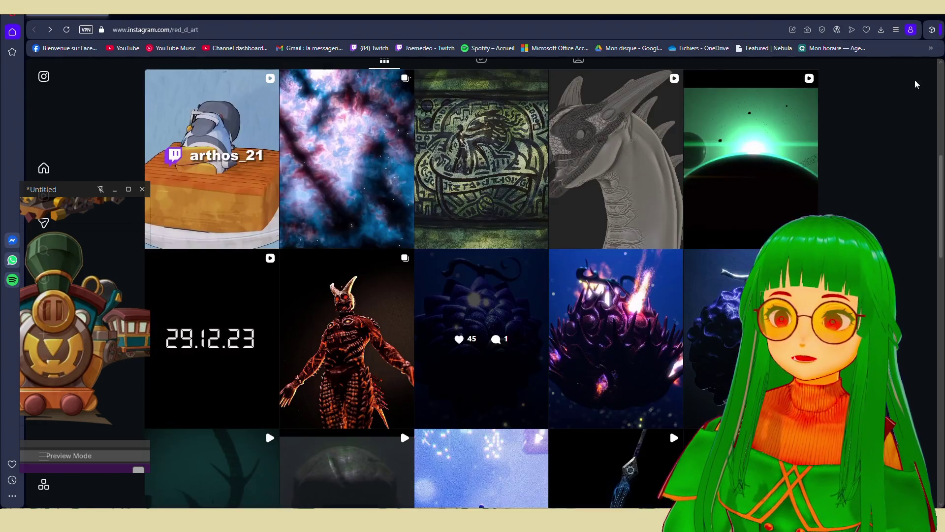
- Scroll further down the grid and view the King in shadow creature post
scroll(553, 347, "down", 3)
scroll(464, 432, "down", 2)
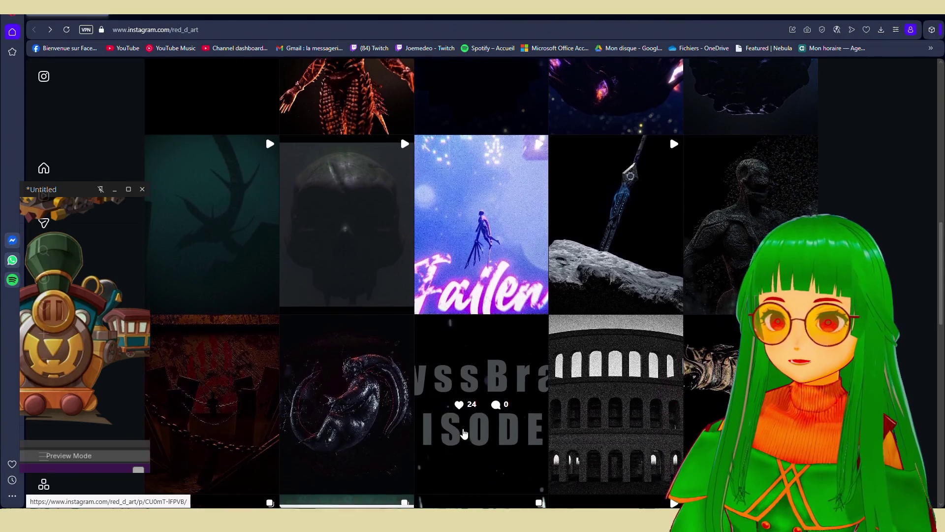
scroll(464, 432, "down", 1)
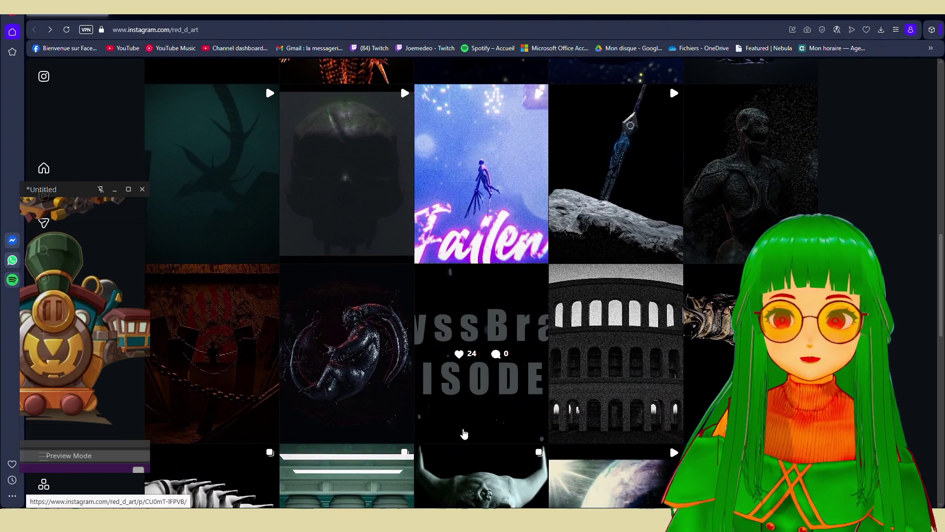
scroll(468, 440, "down", 3)
scroll(469, 445, "down", 1)
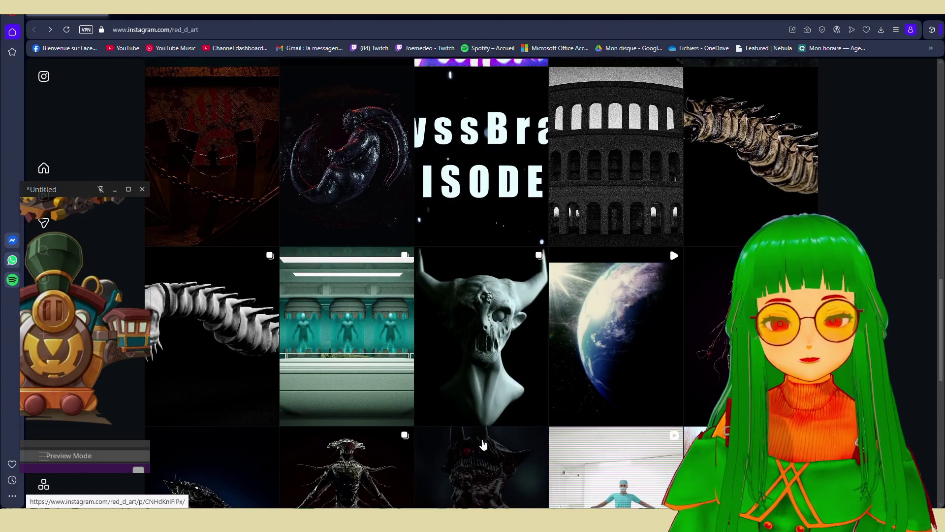
scroll(480, 443, "down", 2)
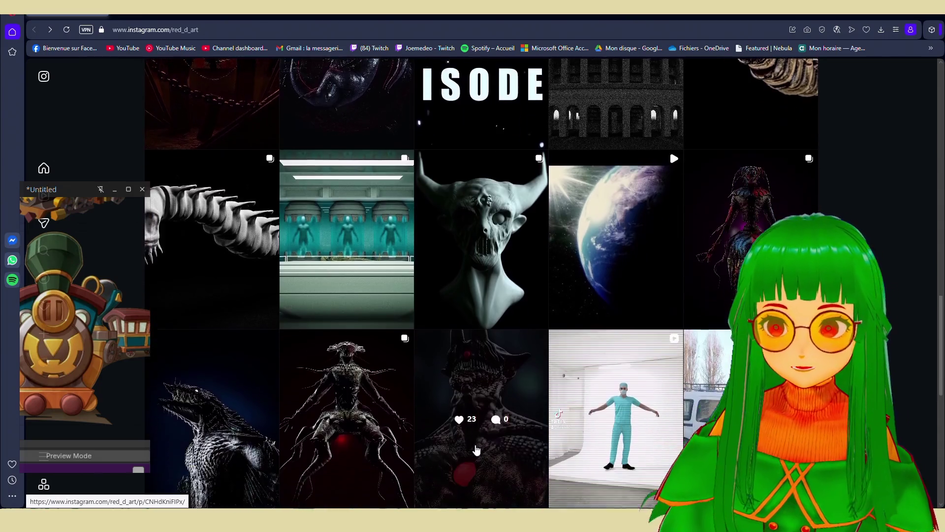
scroll(475, 450, "up", 7)
scroll(473, 457, "down", 5)
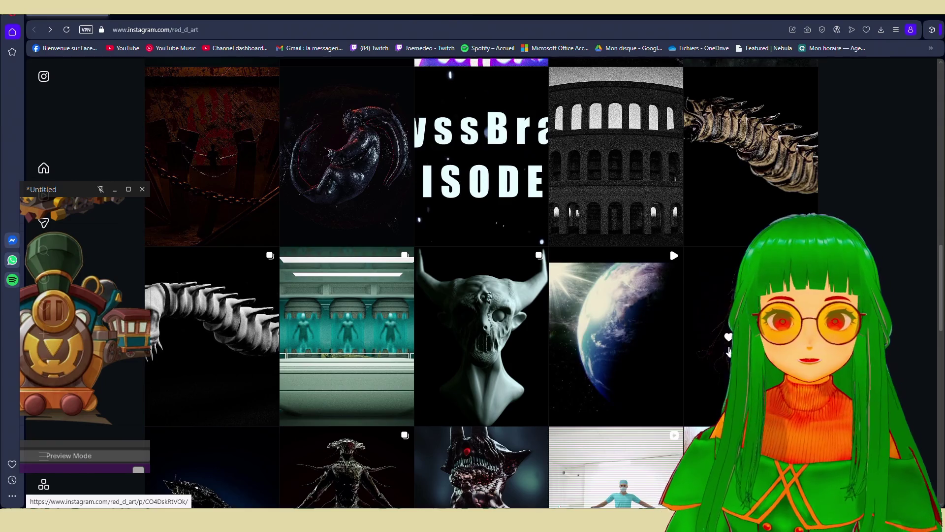
scroll(418, 433, "down", 3)
left_click(394, 425)
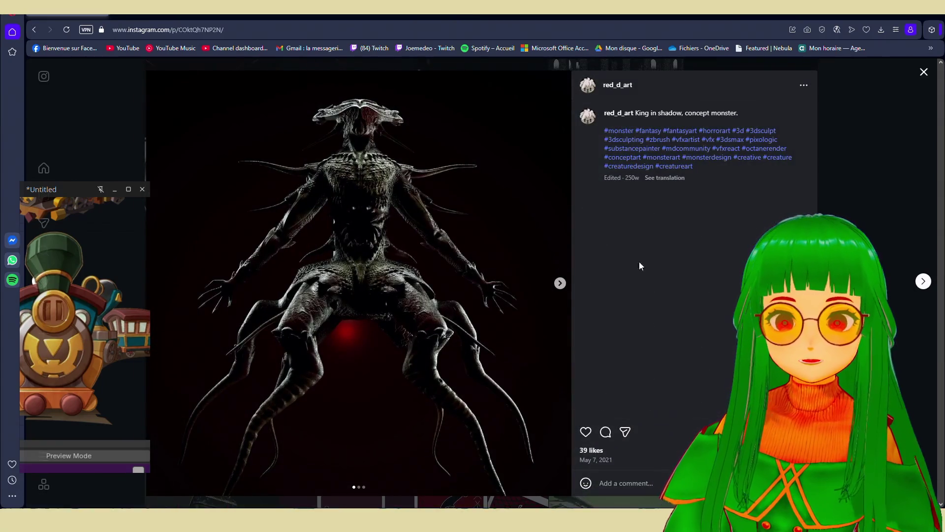
left_click(836, 114)
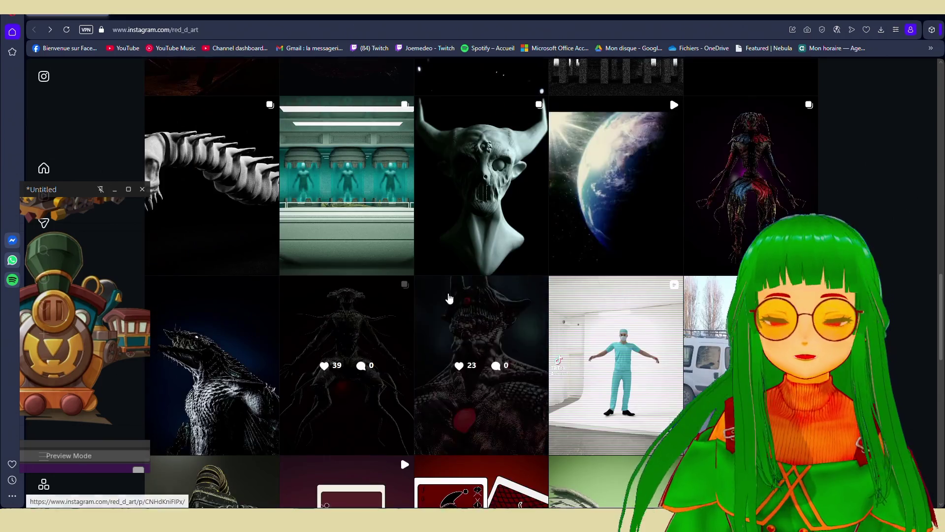
- View the golden power generator concept post, then shrink the browser to reveal Blender
scroll(260, 385, "down", 4)
left_click(259, 385)
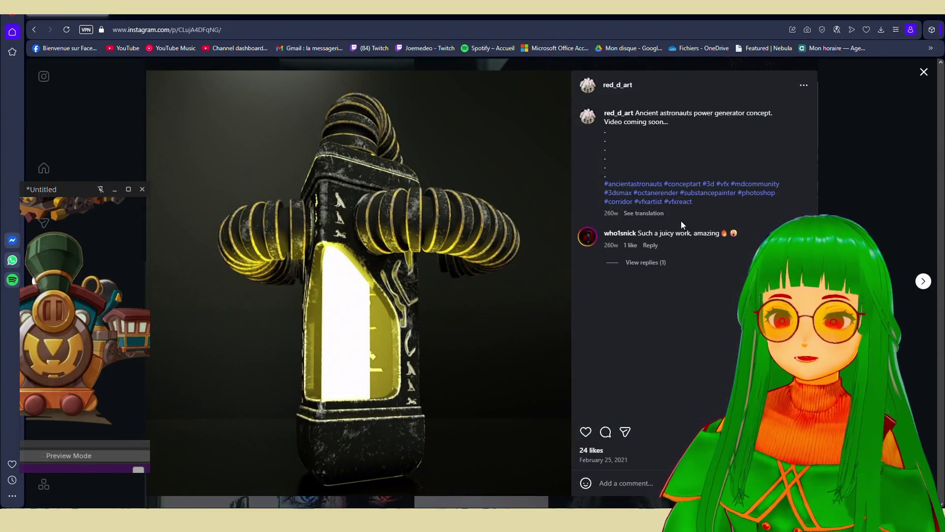
left_click(921, 72)
scroll(542, 306, "down", 3)
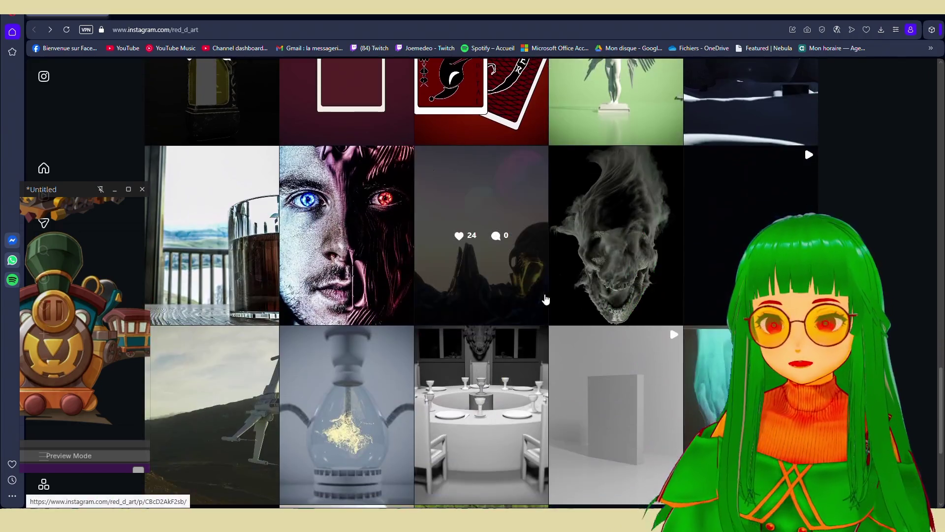
scroll(543, 305, "up", 8)
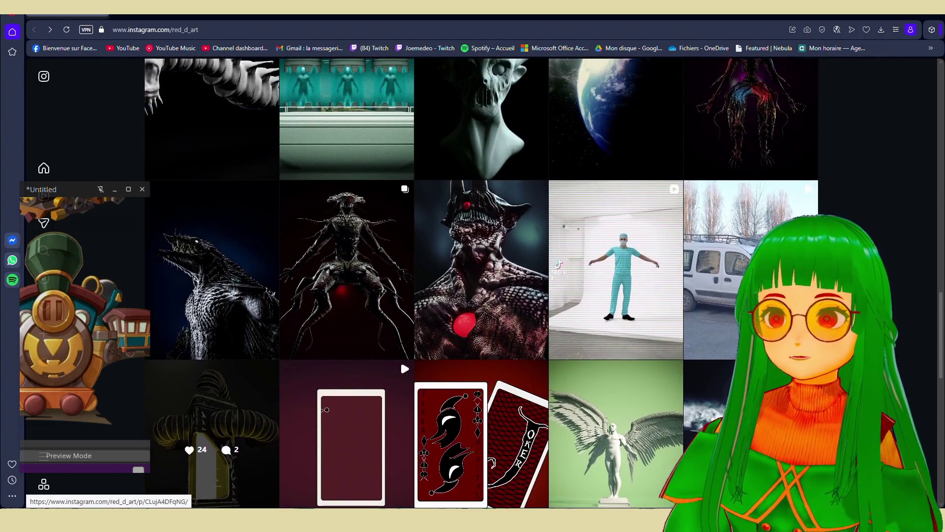
key("super+Down")
key("super+Down")
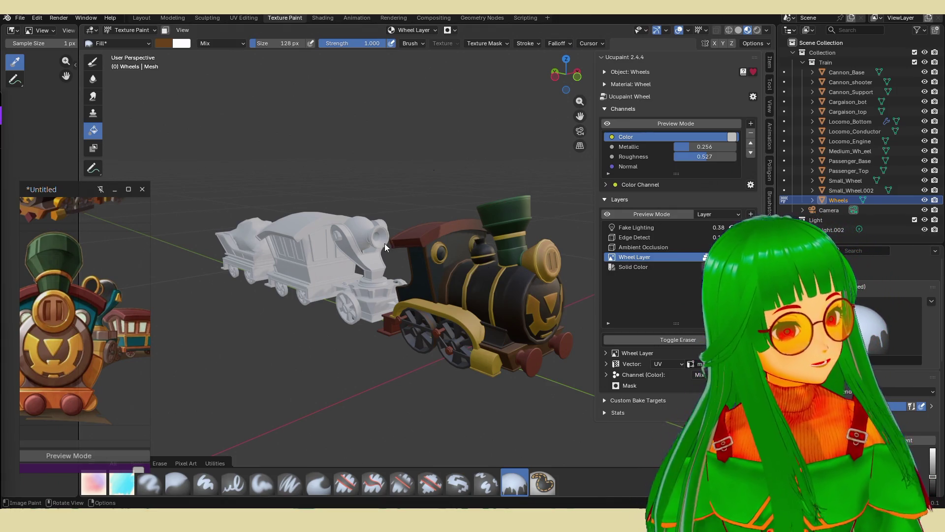
- Orbit and zoom in on the textured locomotive, then switch the viewport to Wireframe shading
mouse_move(353, 252)
middle_mouse_down()
mouse_move(339, 253)
mouse_move(370, 276)
mouse_move(408, 275)
middle_mouse_up()
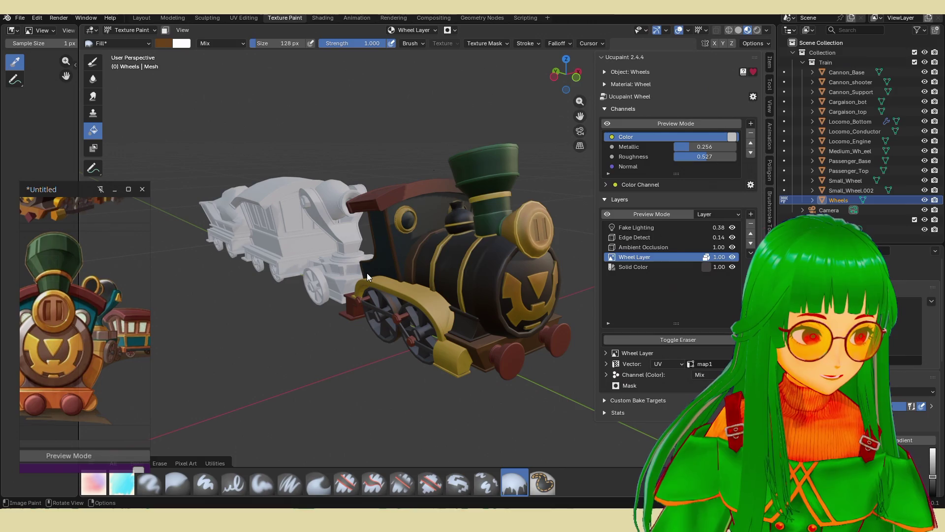
mouse_move(368, 273)
middle_mouse_down()
mouse_move(364, 237)
mouse_move(374, 253)
middle_mouse_up()
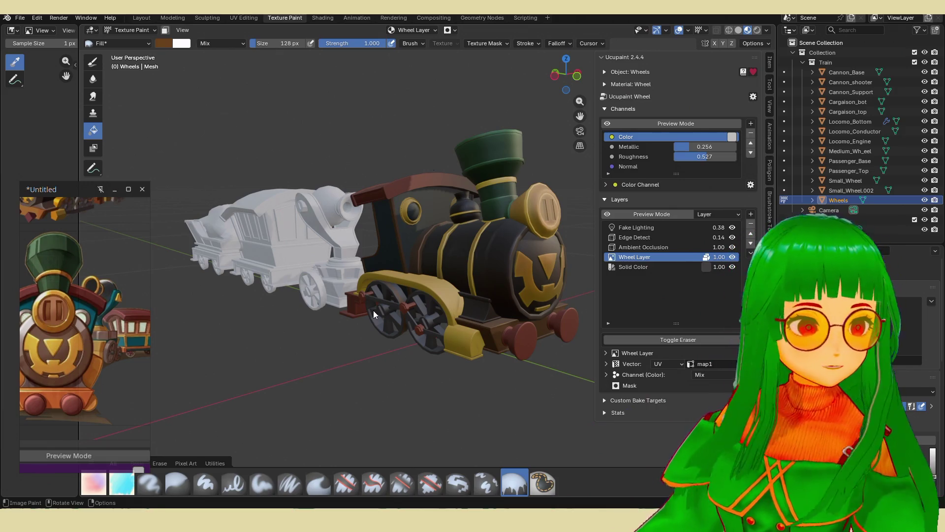
middle_click_drag(376, 310, 376, 334)
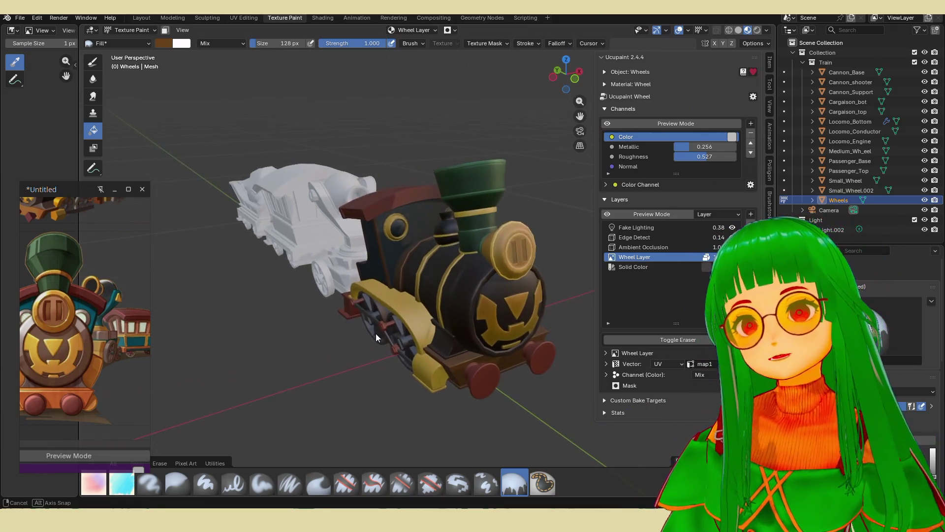
middle_click_drag(430, 302, 463, 297)
scroll(463, 298, "up", 3)
middle_click_drag(536, 314, 485, 271, "shift")
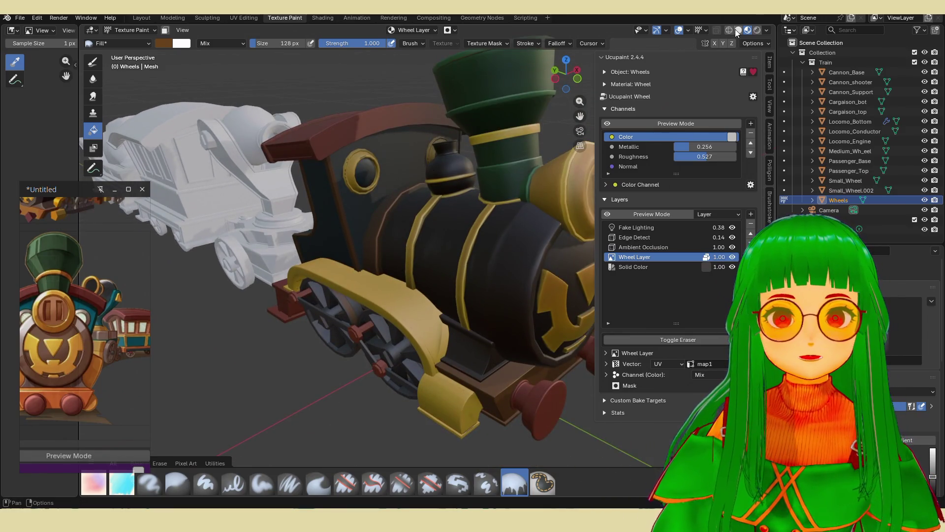
left_click(731, 30)
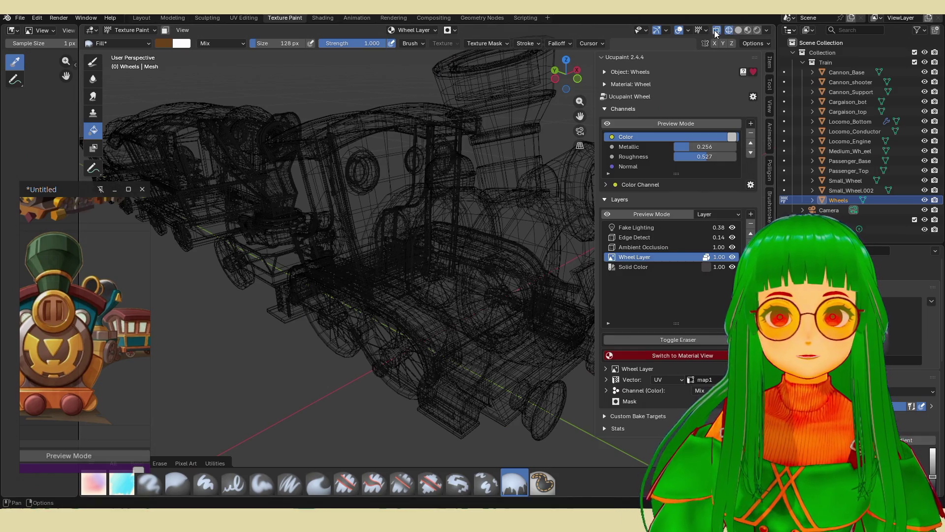
- Turn off X-ray for an opaque wireframe and orbit in on the locomotive's side and boiler
left_click(716, 30)
mouse_move(541, 147)
middle_mouse_down()
mouse_move(420, 200)
mouse_move(468, 205)
mouse_move(482, 231)
mouse_move(446, 222)
mouse_move(460, 226)
mouse_move(459, 243)
mouse_move(470, 235)
mouse_move(429, 268)
middle_mouse_up()
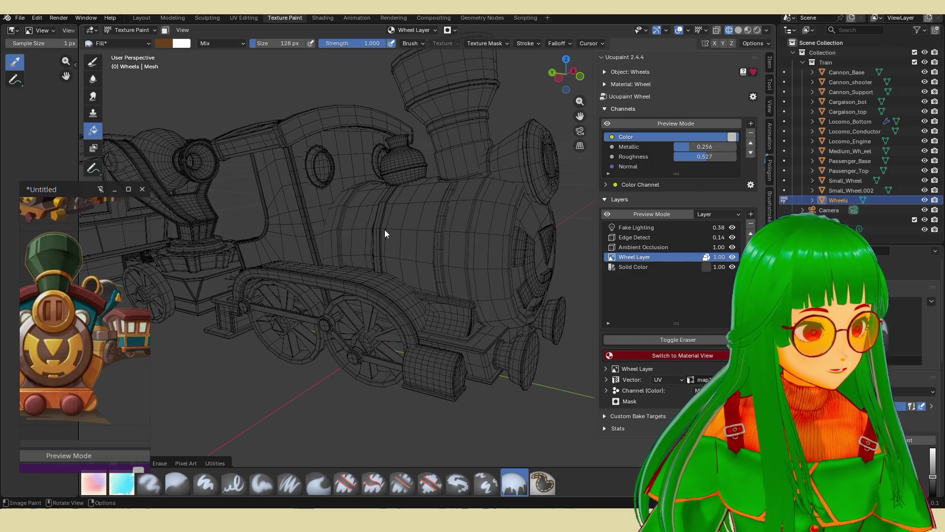
scroll(414, 244, "up", 4)
middle_click_drag(413, 258, 463, 277)
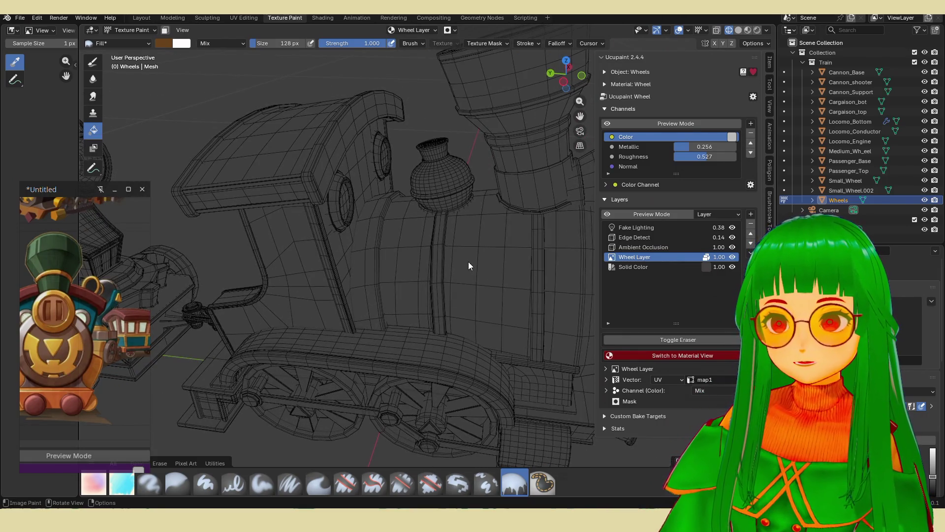
mouse_move(492, 244)
middle_mouse_down()
mouse_move(403, 244)
mouse_move(376, 234)
mouse_move(386, 256)
mouse_move(410, 267)
mouse_move(459, 204)
middle_mouse_up()
scroll(400, 303, "up", 5)
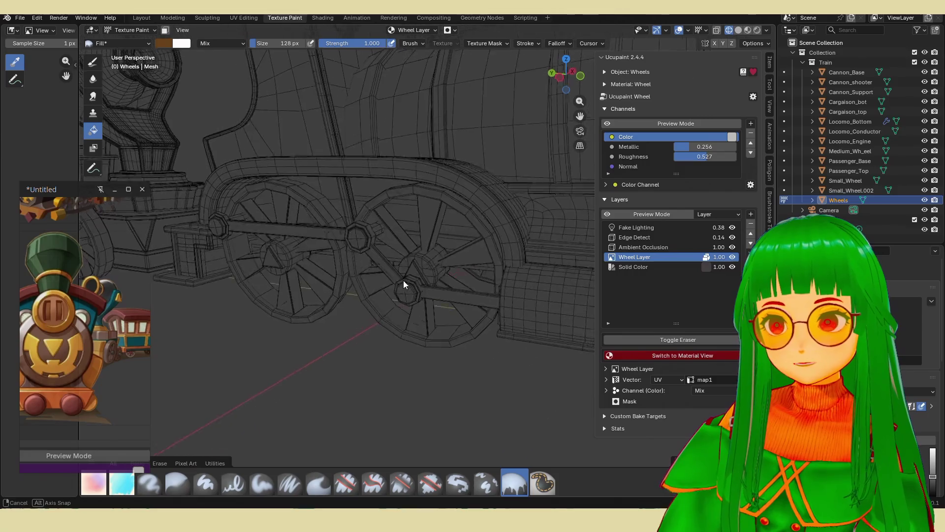
mouse_move(426, 232)
middle_mouse_down()
mouse_move(427, 202)
mouse_move(415, 213)
mouse_move(351, 219)
mouse_move(401, 210)
middle_mouse_up()
- Inspect the wheel rim and the boiler dome's base up close, then orbit toward the cab
scroll(359, 225, "down", 5)
scroll(384, 312, "up", 5)
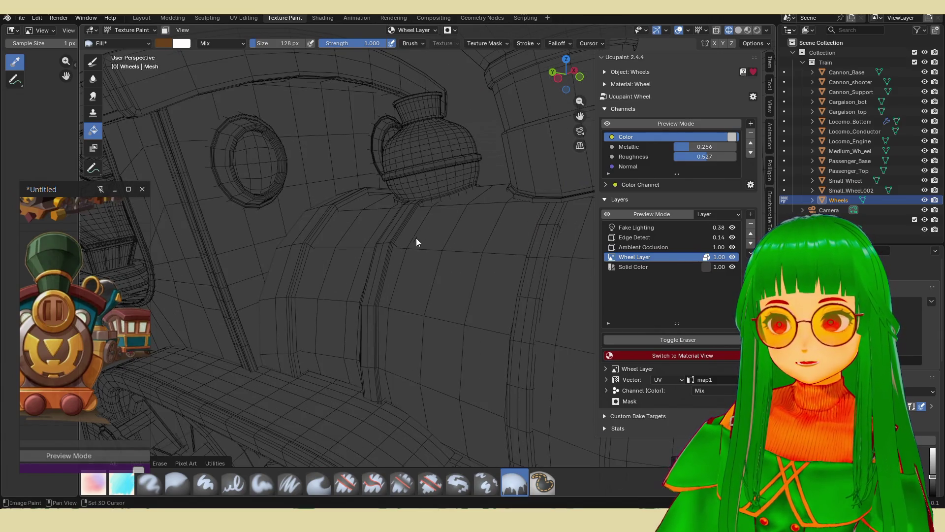
middle_click_drag(415, 242, 429, 301)
scroll(424, 304, "up", 4)
scroll(413, 305, "down", 4)
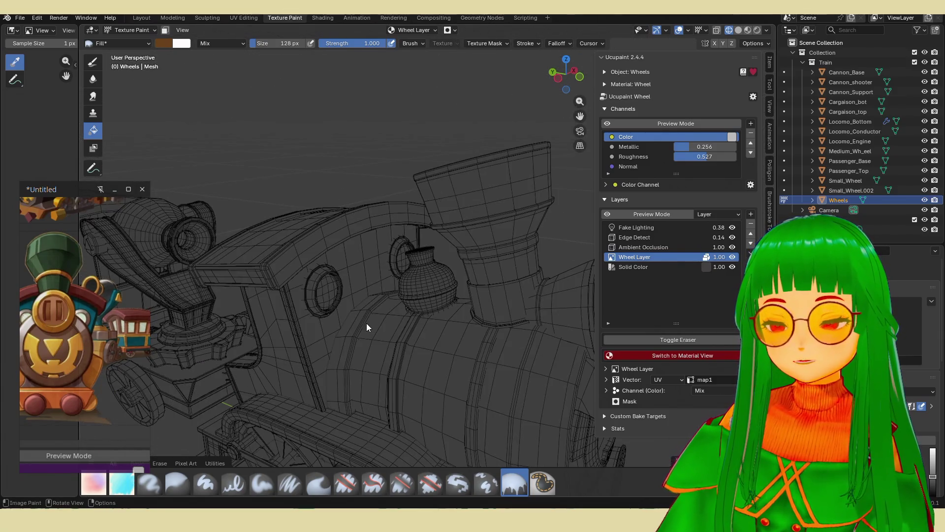
scroll(459, 292, "up", 8)
scroll(492, 315, "down", 5)
mouse_move(506, 323)
middle_mouse_down()
mouse_move(382, 276)
mouse_move(399, 279)
mouse_move(390, 270)
mouse_move(391, 277)
middle_mouse_up()
scroll(391, 278, "down", 6)
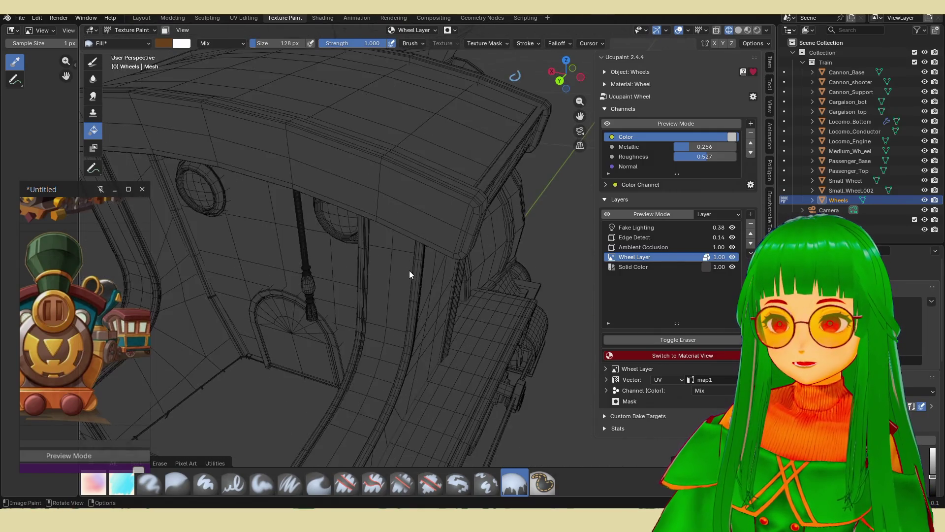
scroll(441, 250, "up", 5)
scroll(507, 200, "up", 3)
scroll(511, 202, "down", 2)
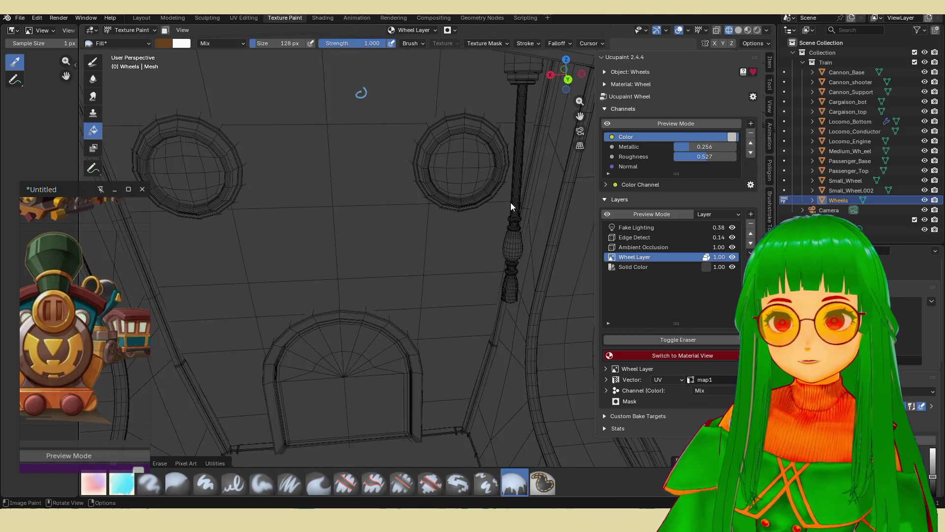
scroll(510, 203, "up", 3)
scroll(538, 213, "down", 3)
- View the cab mesh from new angles, then return to Material Preview shading
mouse_move(538, 214)
middle_mouse_down()
mouse_move(481, 236)
mouse_move(345, 233)
middle_mouse_up()
mouse_move(473, 251)
middle_mouse_down()
mouse_move(511, 243)
mouse_move(483, 258)
middle_mouse_up()
scroll(489, 276, "down", 3)
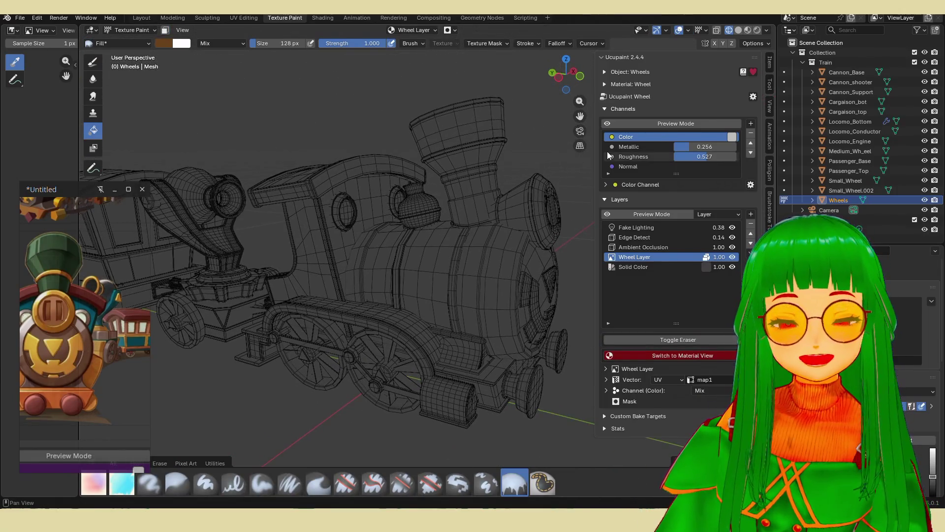
left_click(748, 31)
middle_click_drag(461, 267, 694, 71, "shift")
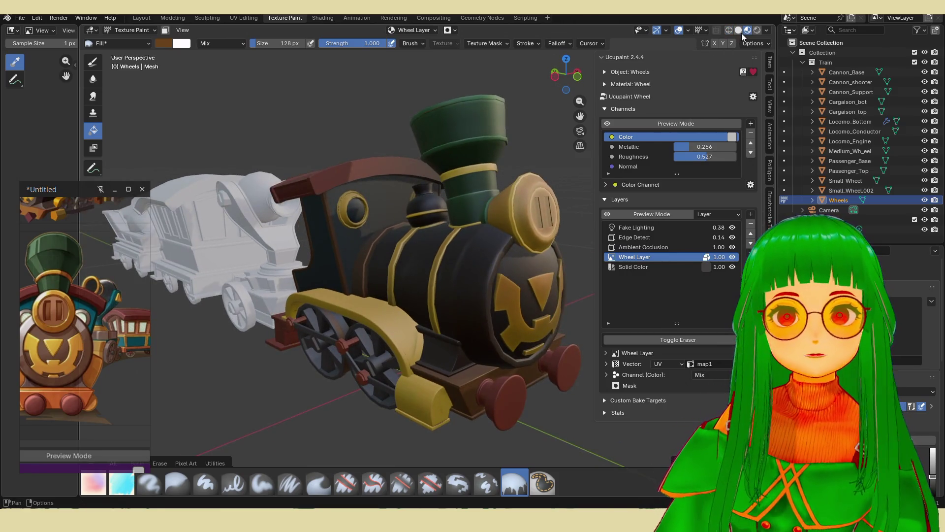
- Compare the train in Solid versus Material Preview shading, then zoom in toward it
left_click(740, 29)
left_click(749, 34)
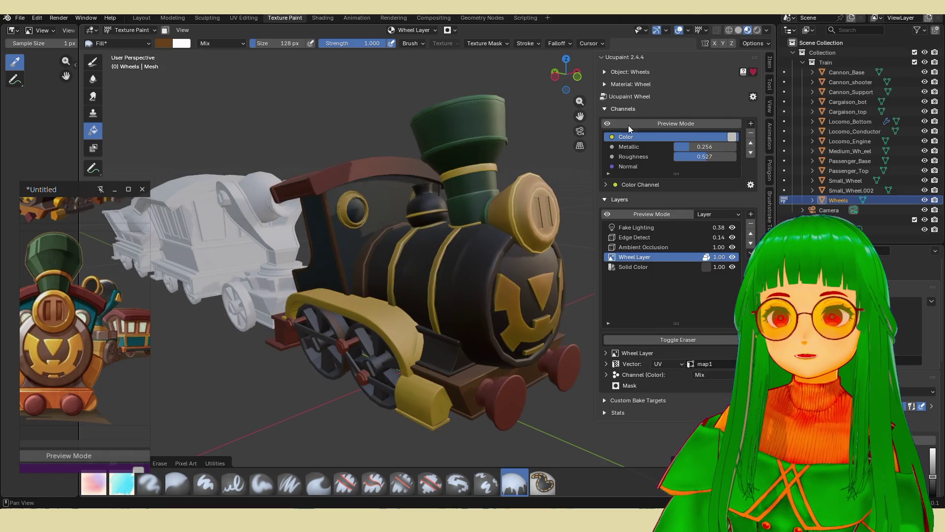
left_click(738, 31)
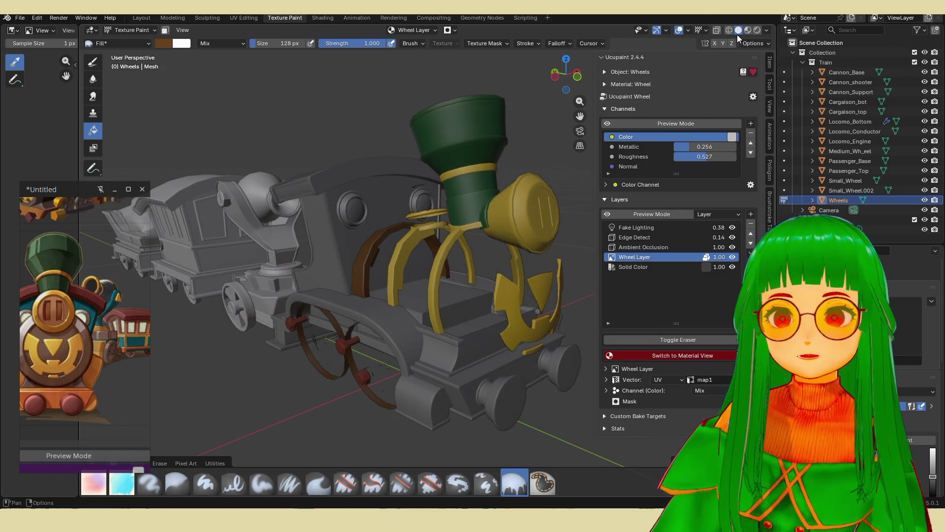
left_click(749, 31)
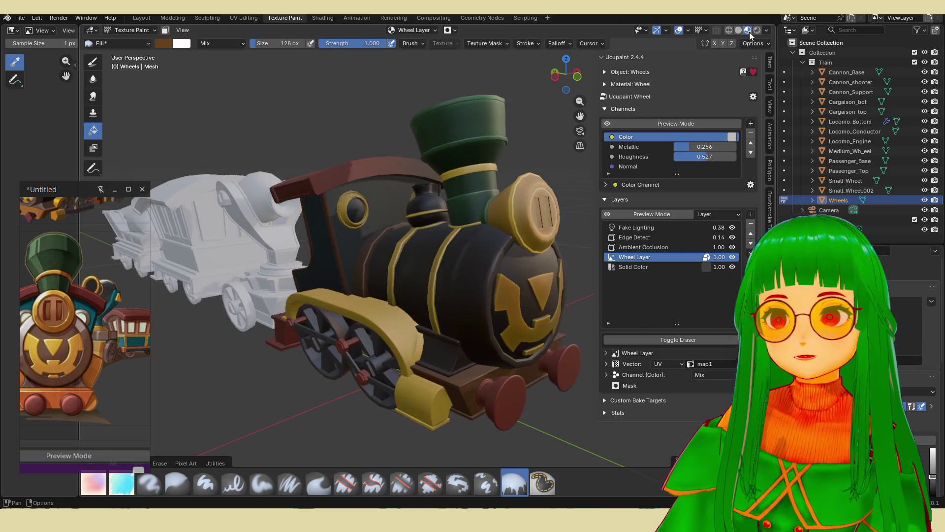
mouse_move(494, 221)
middle_mouse_down()
mouse_move(473, 252)
mouse_move(433, 265)
mouse_move(466, 270)
middle_mouse_up()
scroll(425, 259, "up", 3)
scroll(436, 220, "up", 4)
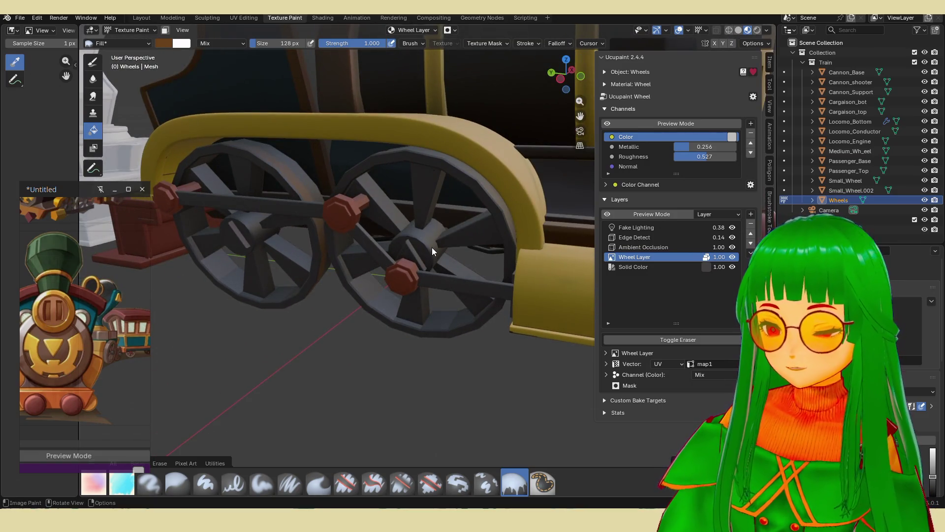
- Isolate the Wheels object in Local View, orbit around the wheelset, and enter Edit Mode
key("KP_Divide")
mouse_move(432, 247)
middle_mouse_down()
mouse_move(417, 260)
mouse_move(310, 230)
mouse_move(429, 250)
mouse_move(430, 238)
mouse_move(523, 272)
mouse_move(491, 244)
mouse_move(443, 237)
mouse_move(433, 220)
mouse_move(425, 230)
mouse_move(416, 200)
mouse_move(500, 240)
middle_mouse_up()
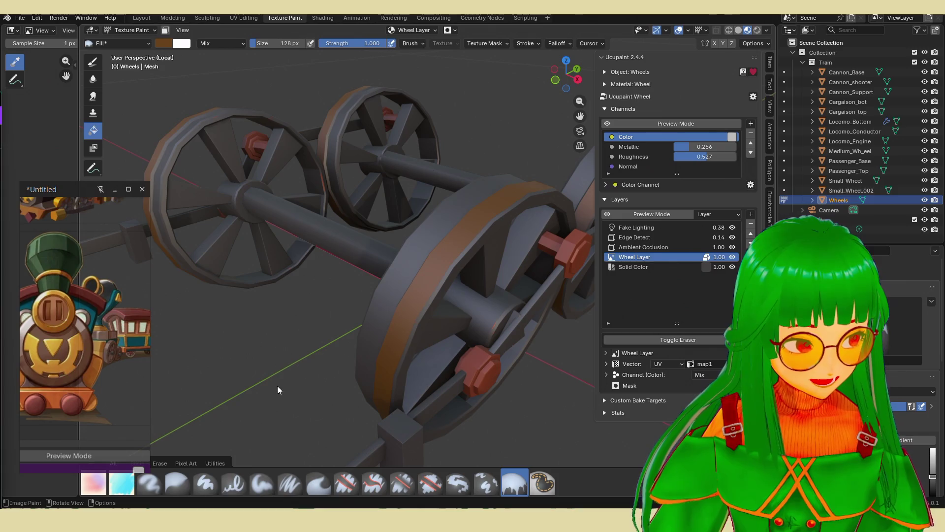
mouse_move(272, 374)
middle_mouse_down()
mouse_move(250, 384)
mouse_move(290, 335)
mouse_move(328, 325)
mouse_move(399, 330)
middle_mouse_up()
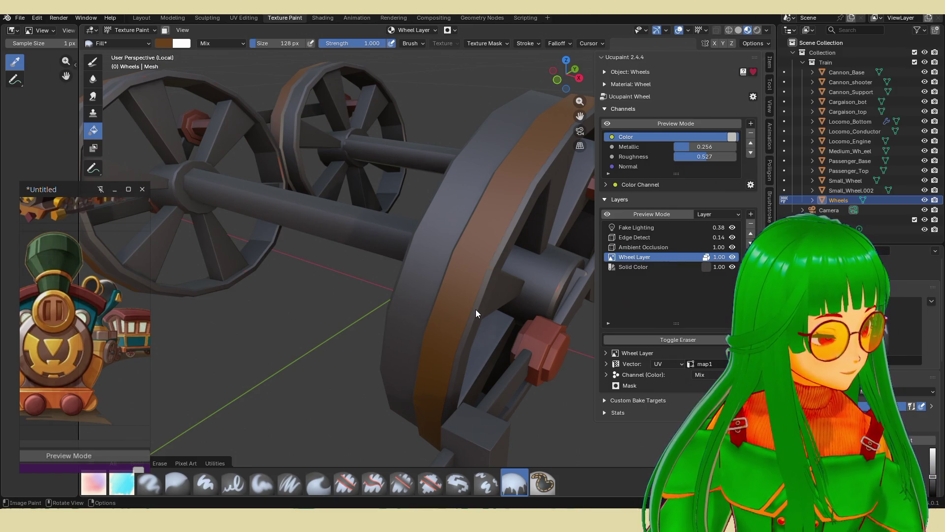
key("Tab")
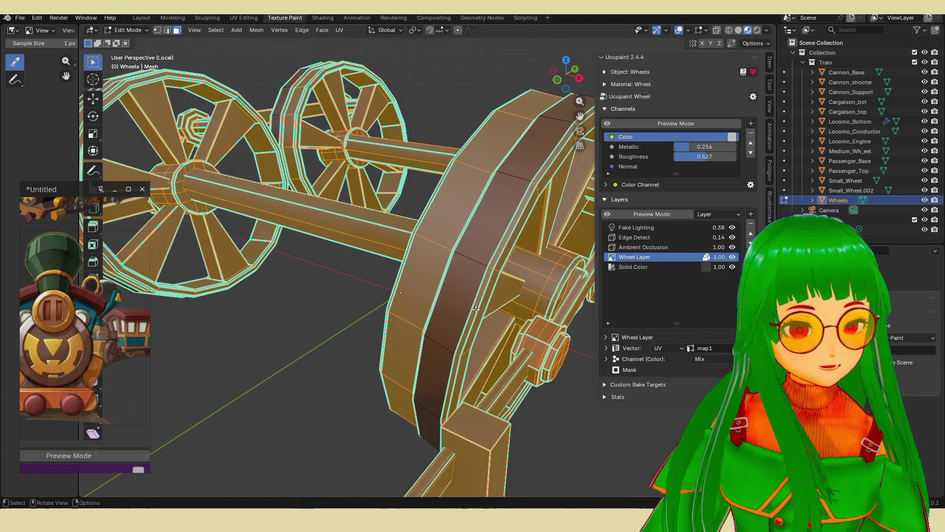
- Select the edge loop around one wheel rim, then orbit to view the axles and wheels from above
left_click(475, 309)
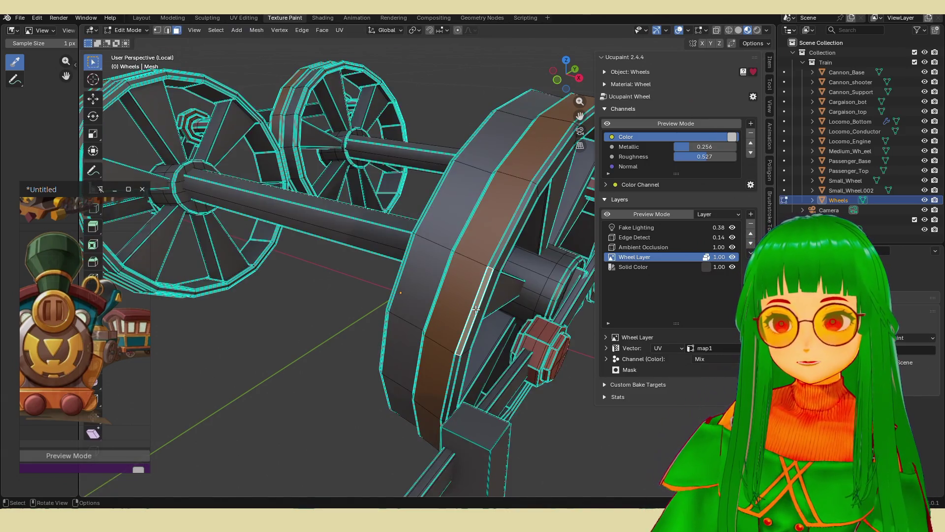
left_click(490, 267, "alt")
scroll(490, 267, "down", 5)
mouse_move(367, 295)
middle_mouse_down()
mouse_move(439, 308)
mouse_move(341, 326)
middle_mouse_up()
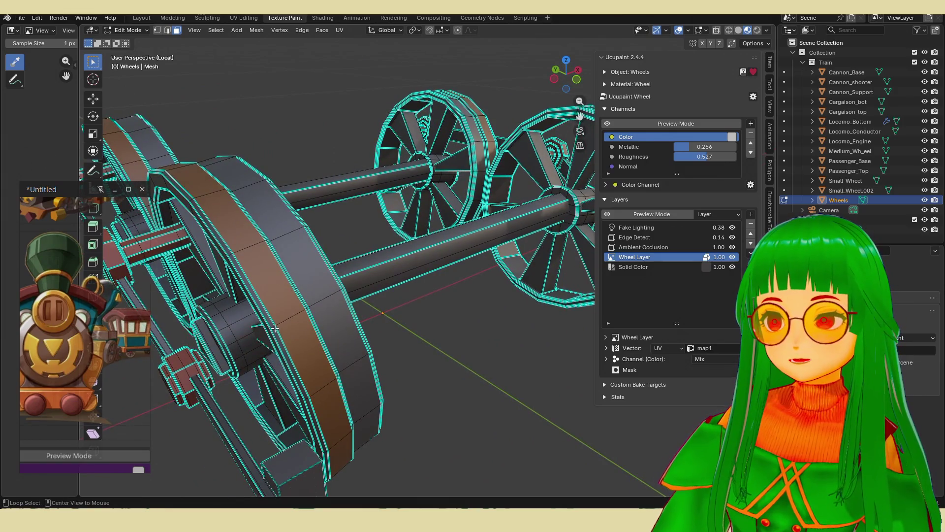
mouse_move(285, 331)
middle_mouse_down()
mouse_move(392, 327)
mouse_move(407, 351)
mouse_move(419, 348)
mouse_move(445, 369)
middle_mouse_up()
middle_click_drag(449, 417, 472, 394)
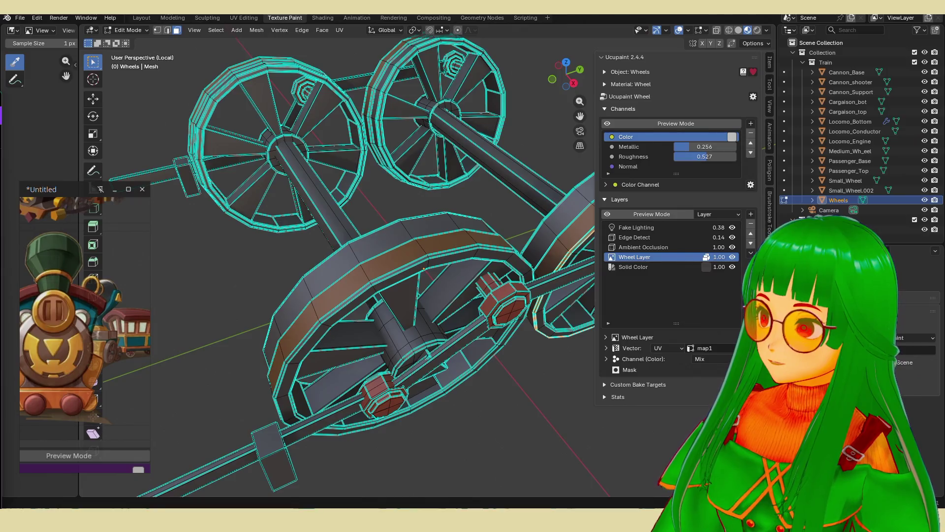
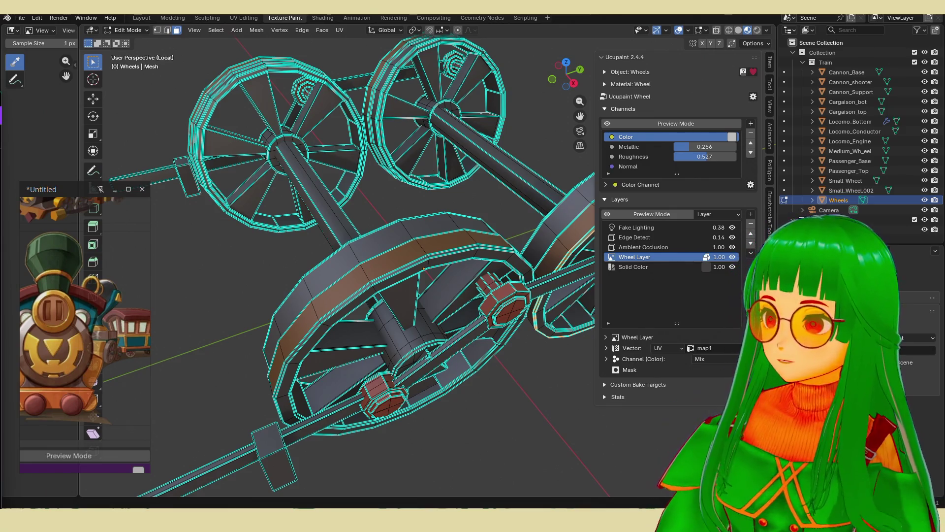
- Select the edge loop running around the big wheel's rim
mouse_move(446, 308)
middle_mouse_down()
mouse_move(464, 308)
mouse_move(417, 310)
middle_mouse_up()
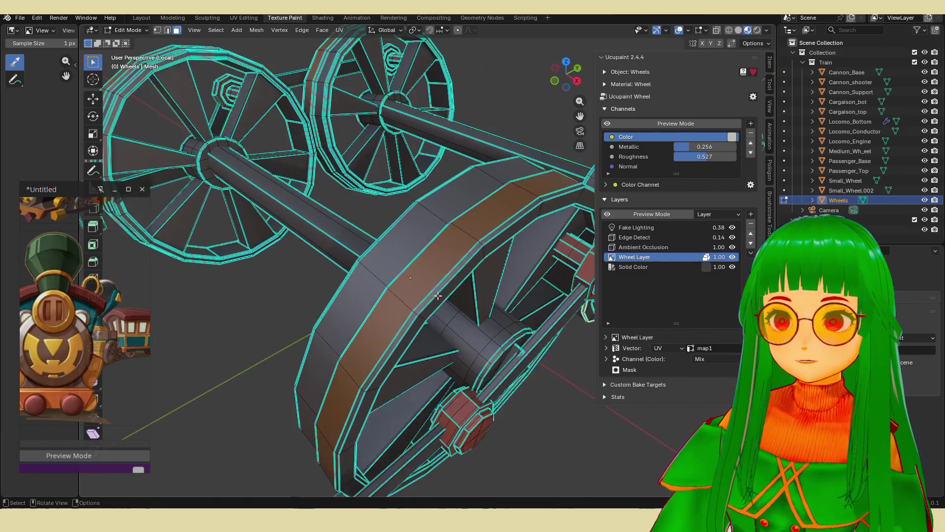
left_click(417, 310, "alt")
left_click(415, 314, "alt")
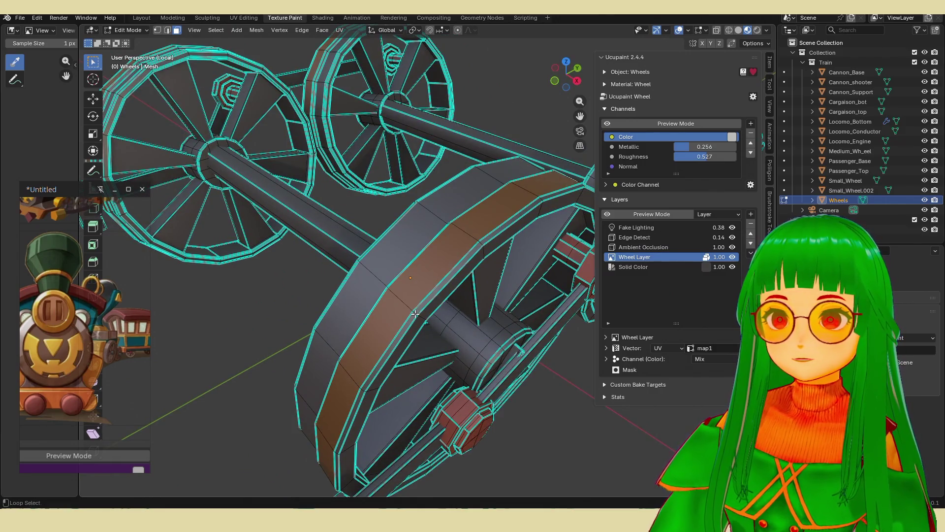
mouse_move(415, 314)
middle_mouse_down()
mouse_move(471, 299)
mouse_move(421, 267)
middle_mouse_up()
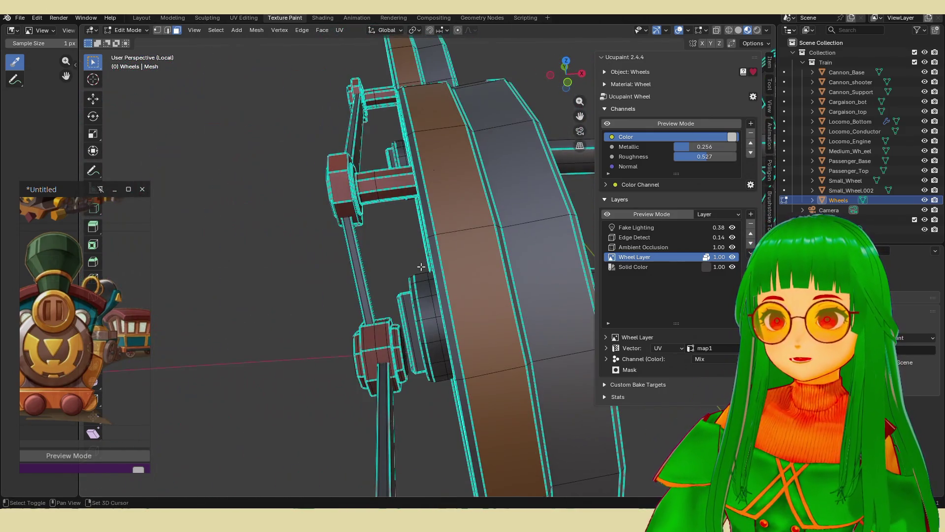
left_click(432, 236, "alt")
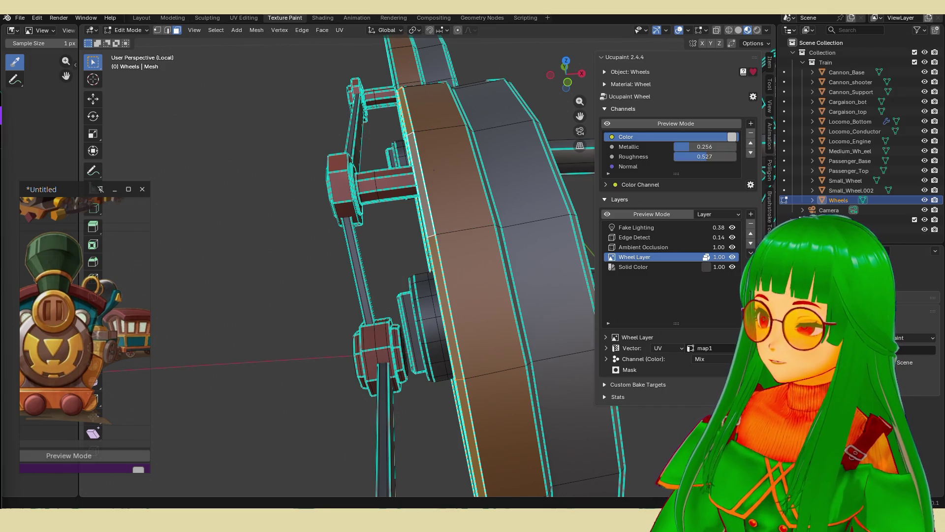
- Add another wheel's rim edge loop to the selection
scroll(378, 286, "down", 8)
middle_click_drag(382, 280, 446, 273)
scroll(465, 272, "up", 8)
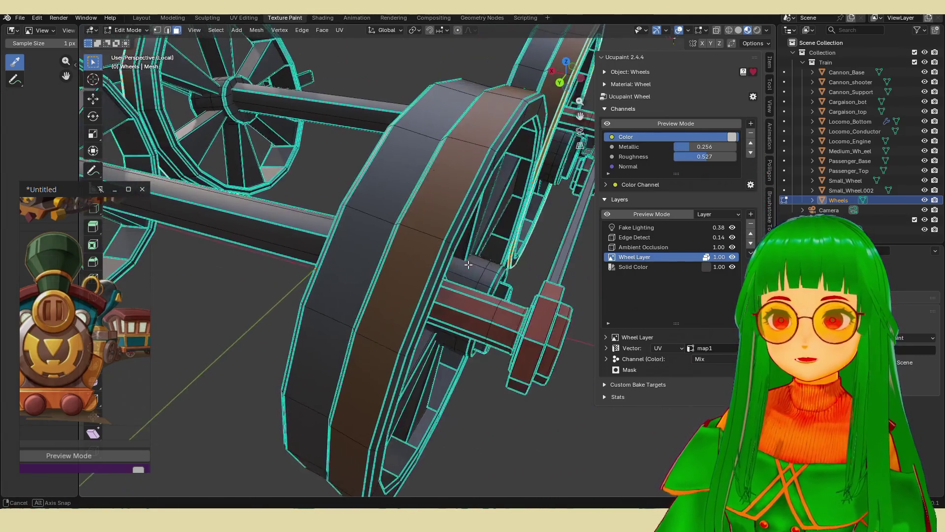
scroll(465, 272, "up", 2)
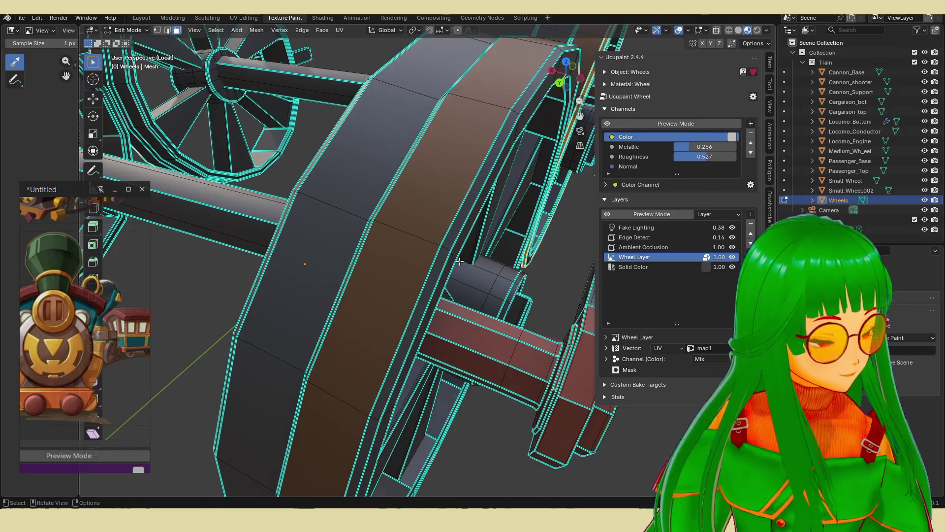
left_click(445, 252, "alt")
scroll(445, 251, "down", 6)
mouse_move(445, 251)
middle_mouse_down()
mouse_move(391, 288)
mouse_move(363, 289)
mouse_move(400, 302)
middle_mouse_up()
scroll(391, 288, "up", 3)
scroll(391, 288, "up", 4)
- Add the edge loop on a wheel's inner rim to the selection
scroll(343, 326, "down", 6)
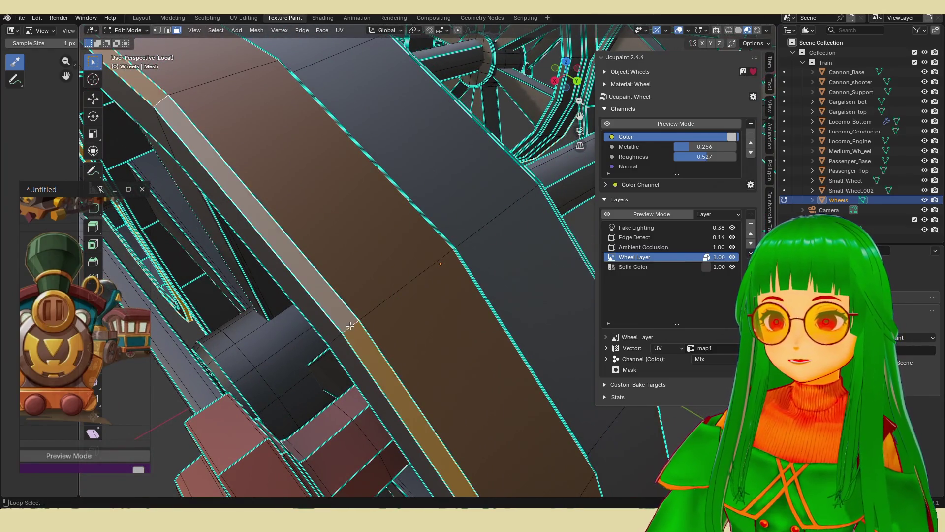
mouse_move(343, 327)
middle_mouse_down()
mouse_move(450, 331)
mouse_move(525, 305)
mouse_move(443, 291)
middle_mouse_up()
scroll(505, 320, "up", 2)
scroll(383, 286, "up", 4)
middle_click_drag(384, 285, 447, 308)
scroll(447, 308, "up", 3)
scroll(436, 408, "down", 2)
scroll(436, 409, "up", 2)
left_click(441, 415, "alt+shift")
scroll(442, 415, "down", 5)
middle_click_drag(442, 415, 449, 348)
scroll(448, 355, "up", 5)
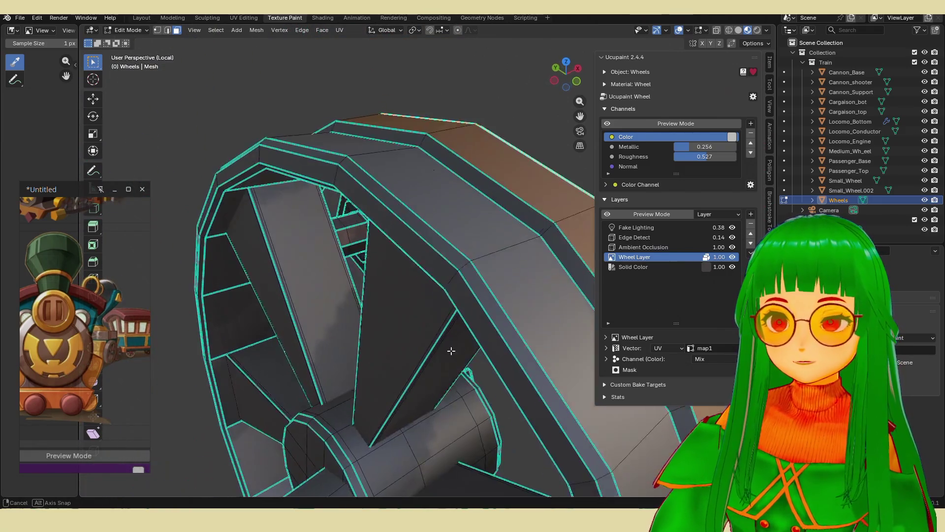
scroll(450, 348, "up", 4)
scroll(410, 289, "down", 5)
mouse_move(409, 289)
middle_mouse_down()
mouse_move(365, 260)
mouse_move(427, 312)
mouse_move(381, 316)
mouse_move(460, 312)
mouse_move(459, 324)
mouse_move(541, 305)
middle_mouse_up()
scroll(365, 259, "up", 4)
scroll(365, 259, "up", 2)
- Isolate the rim loops and fill them with a darkened brown on the Wheel Layer
key("a")
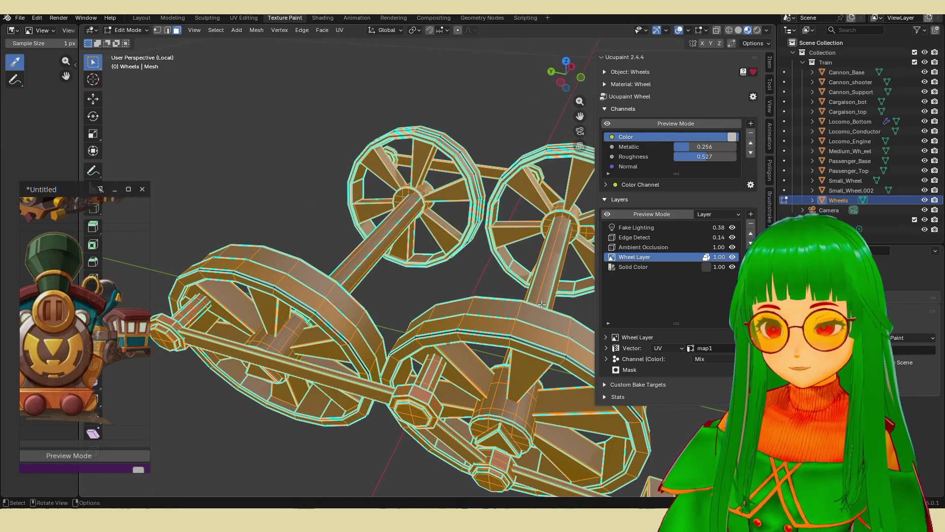
key("h")
key("Tab")
mouse_move(522, 305)
middle_mouse_down()
mouse_move(490, 318)
mouse_move(548, 377)
middle_mouse_up()
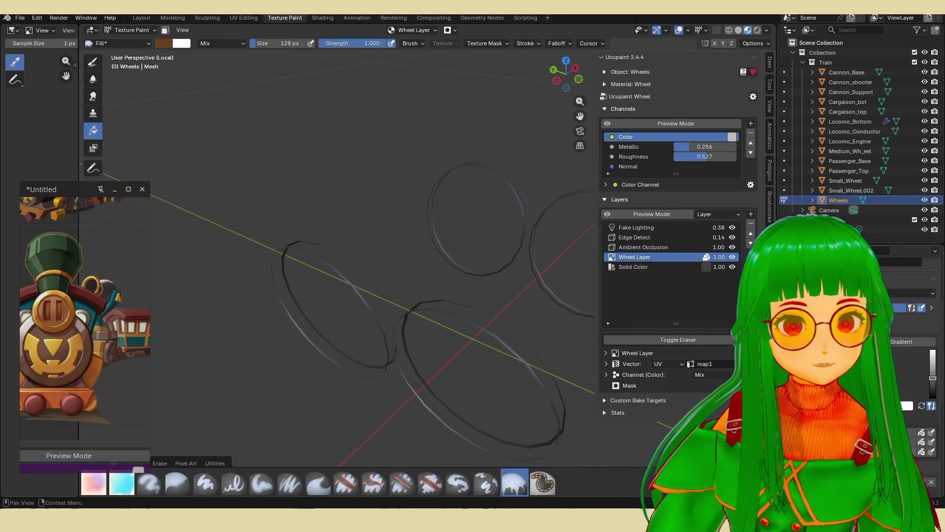
scroll(911, 345, "down", 5)
left_click_drag(932, 260, 933, 271)
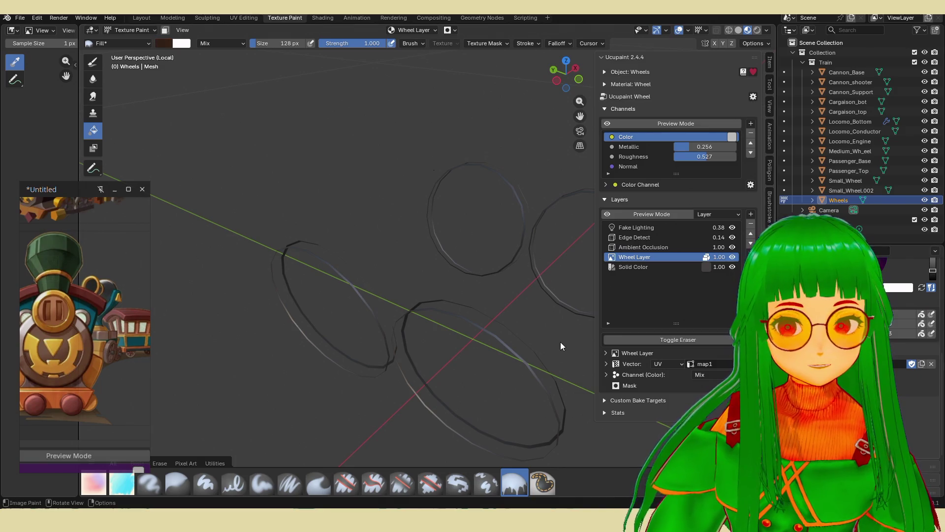
left_click(525, 351)
- Look over the freshly filled rims close up on a wheel
key("Tab")
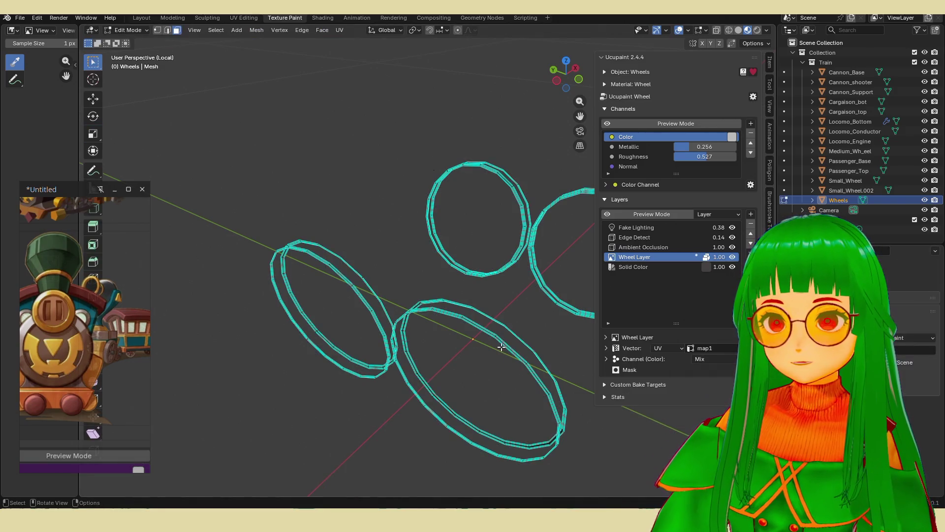
key("Tab")
mouse_move(501, 347)
middle_mouse_down()
mouse_move(413, 324)
mouse_move(375, 371)
mouse_move(463, 370)
mouse_move(503, 345)
mouse_move(395, 349)
mouse_move(426, 340)
mouse_move(406, 328)
mouse_move(446, 332)
middle_mouse_up()
scroll(432, 340, "down", 3)
scroll(430, 356, "up", 2)
- Clear the selection and select the triangular hub faces on both wheels, growing the selection
key("Tab")
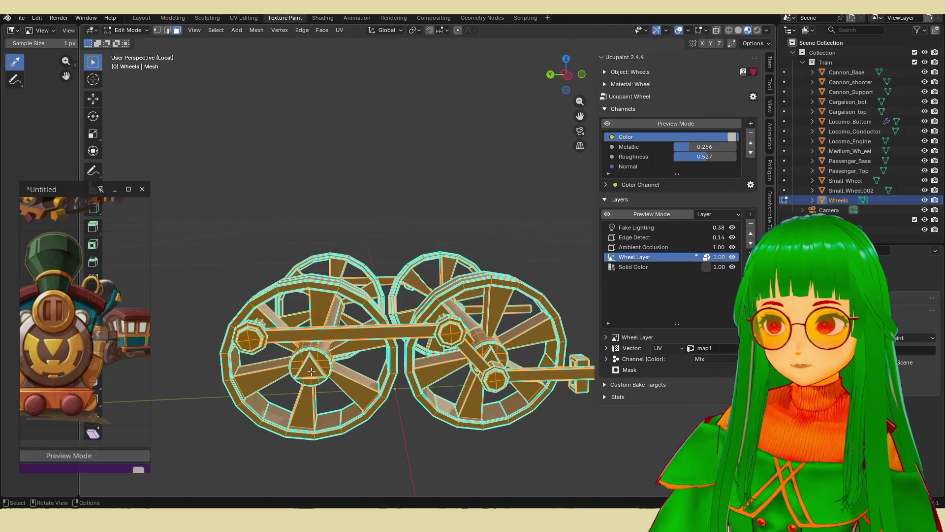
key("alt+a")
middle_click_drag(312, 372, 345, 315)
scroll(344, 315, "up", 5)
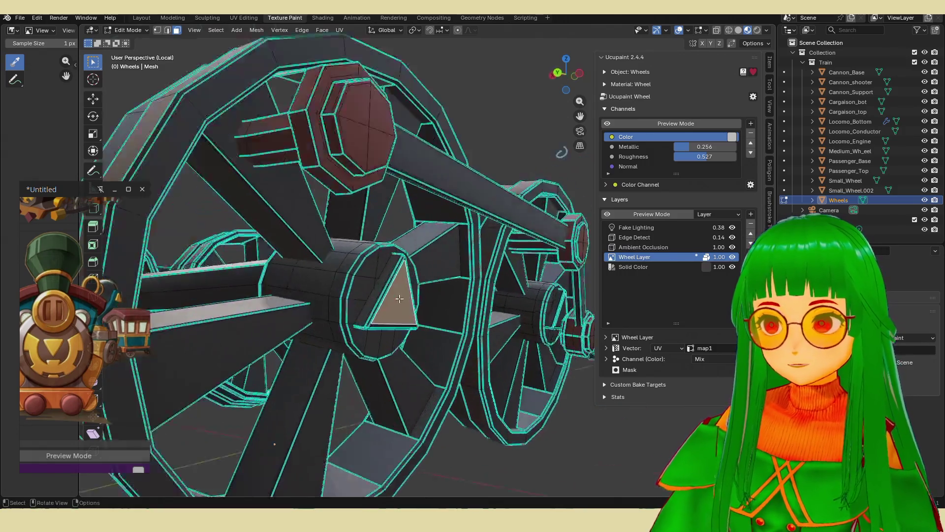
scroll(399, 298, "up", 2)
mouse_move(582, 322)
middle_mouse_down()
mouse_move(435, 314)
mouse_move(406, 332)
mouse_move(430, 322)
mouse_move(430, 295)
mouse_move(428, 305)
middle_mouse_up()
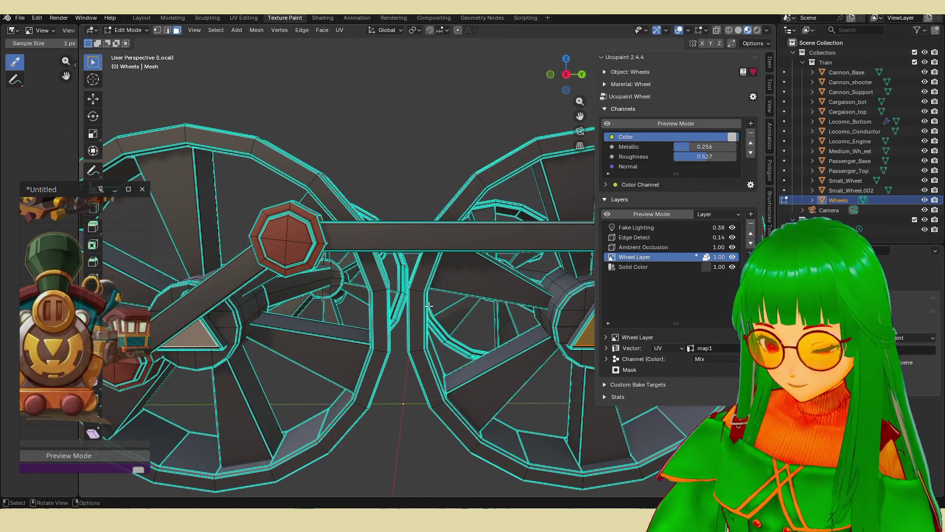
key("ctrl+KP_Add")
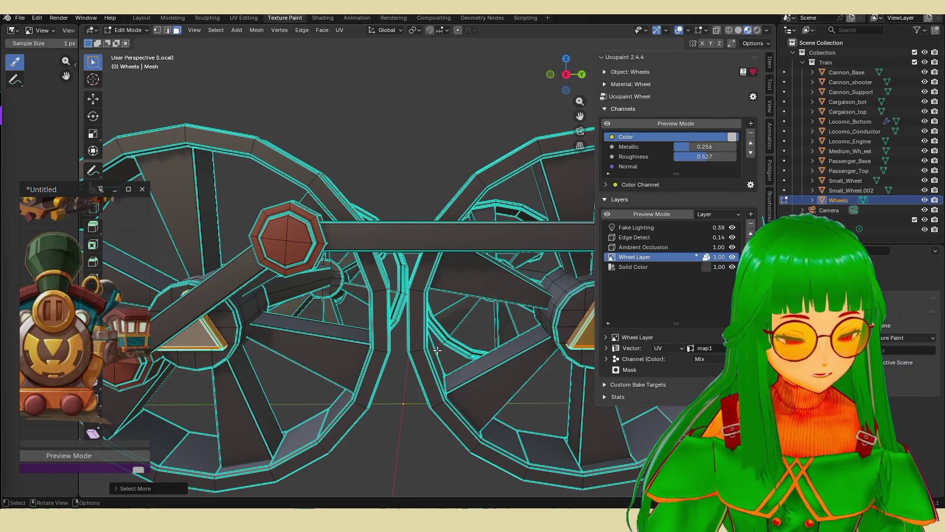
scroll(424, 353, "down", 5)
middle_click_drag(427, 354, 467, 355)
key("Tab")
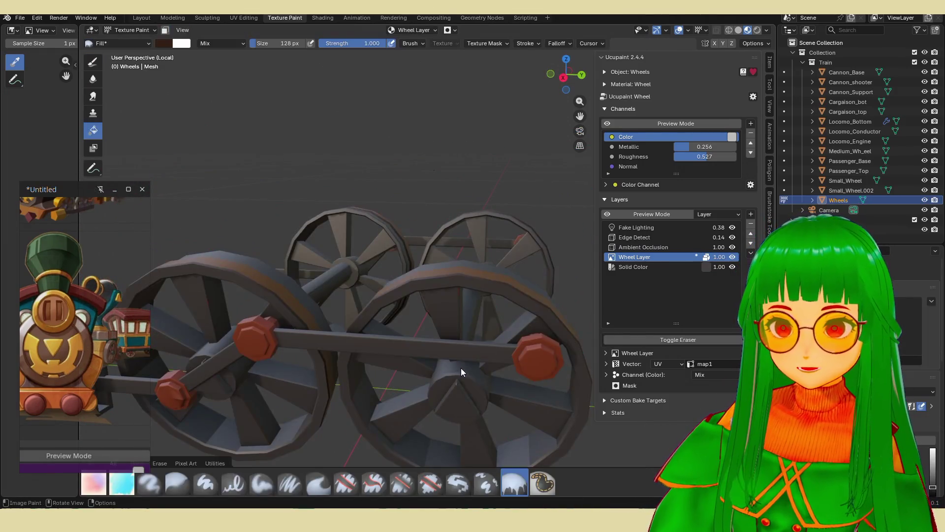
- Isolate the hub triangles and fill them with yellow on the Wheel Layer
key("Tab")
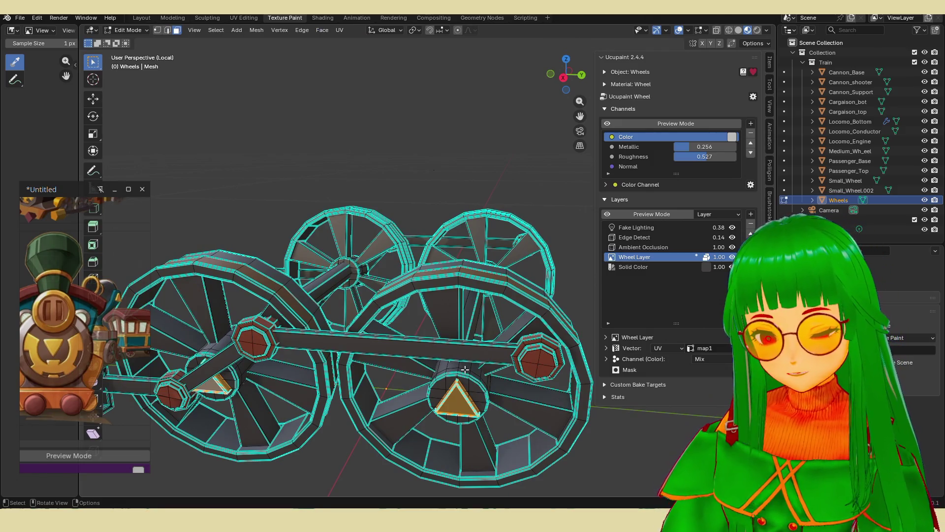
key("a")
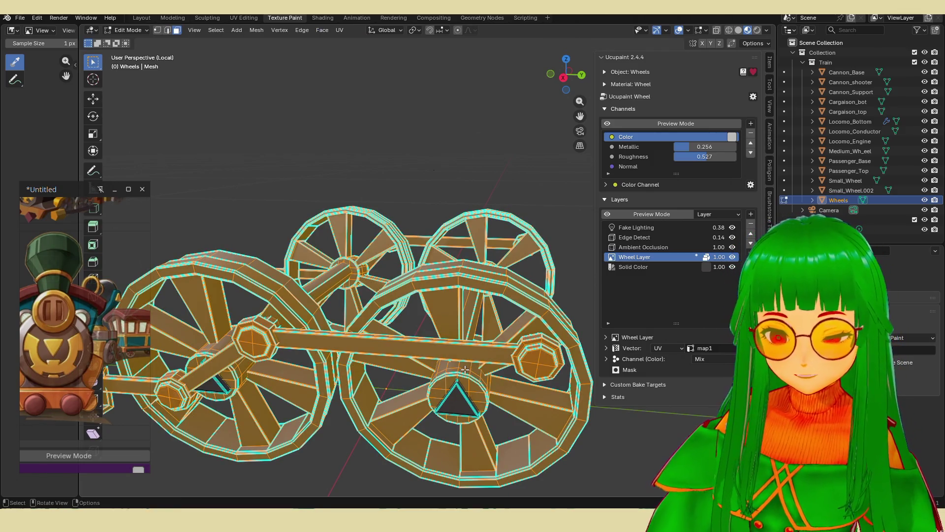
key("h")
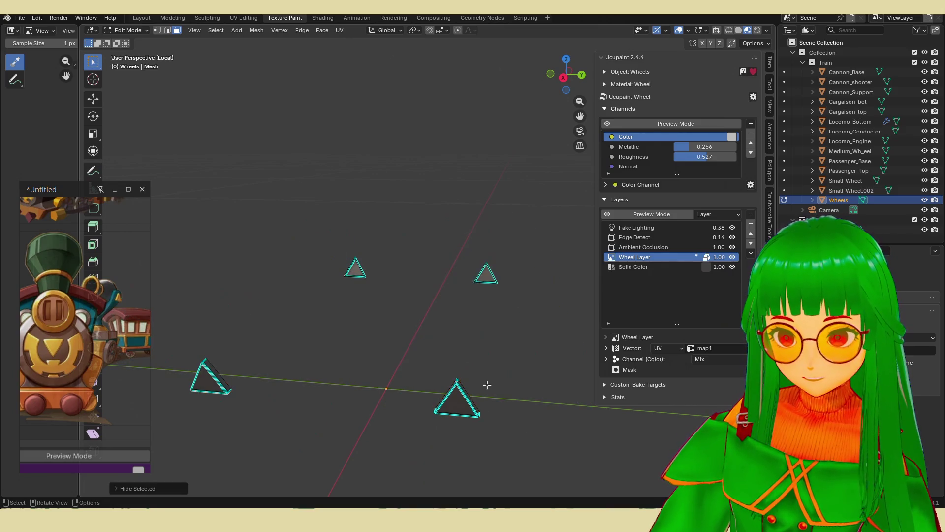
key("ctrl+Tab")
scroll(916, 369, "down", 5)
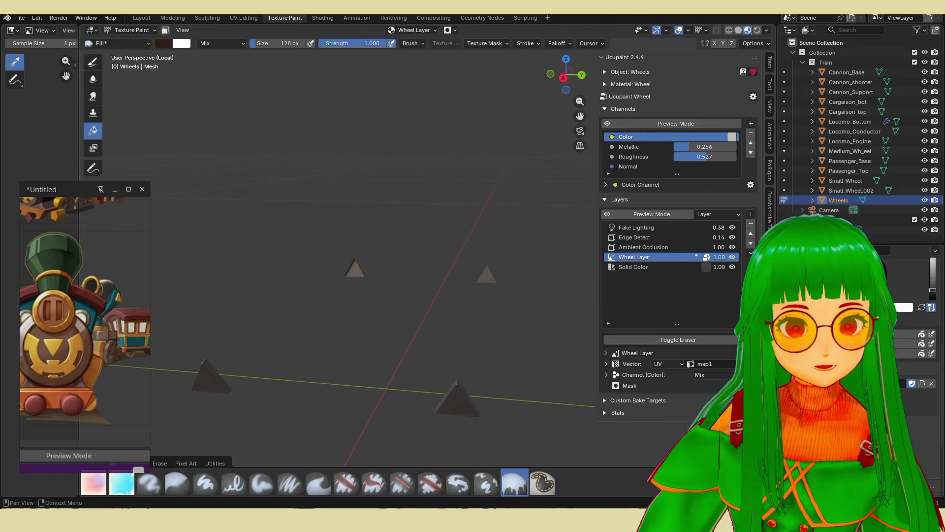
left_click(933, 260)
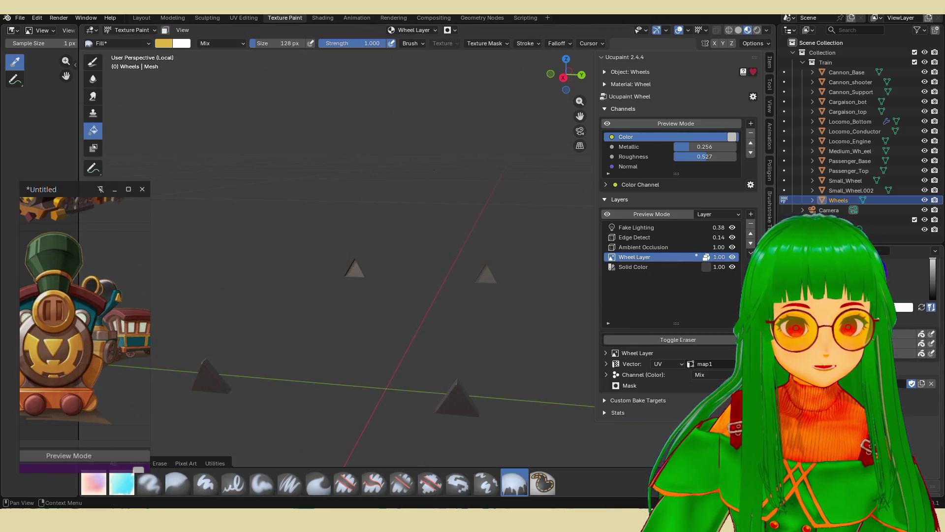
left_click(450, 400)
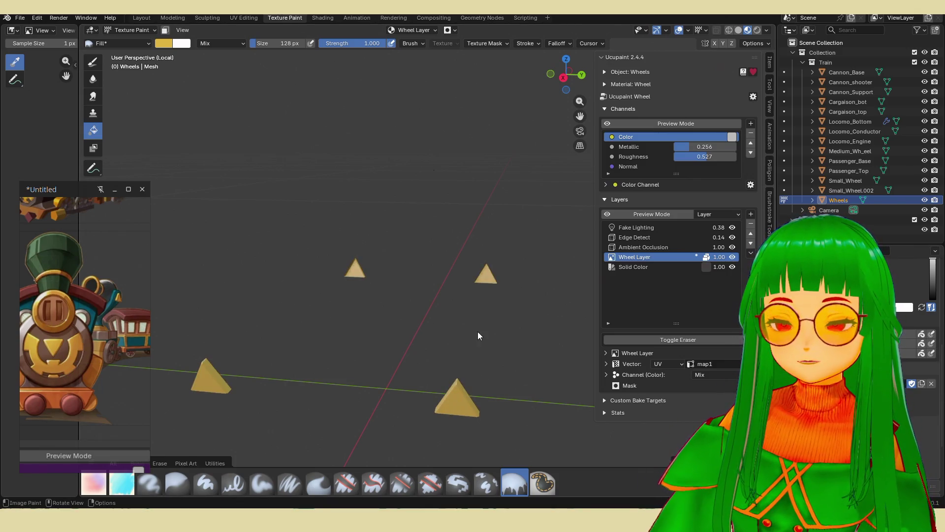
- Reveal the hidden wheel geometry and leave local view to show the whole train
key("Tab")
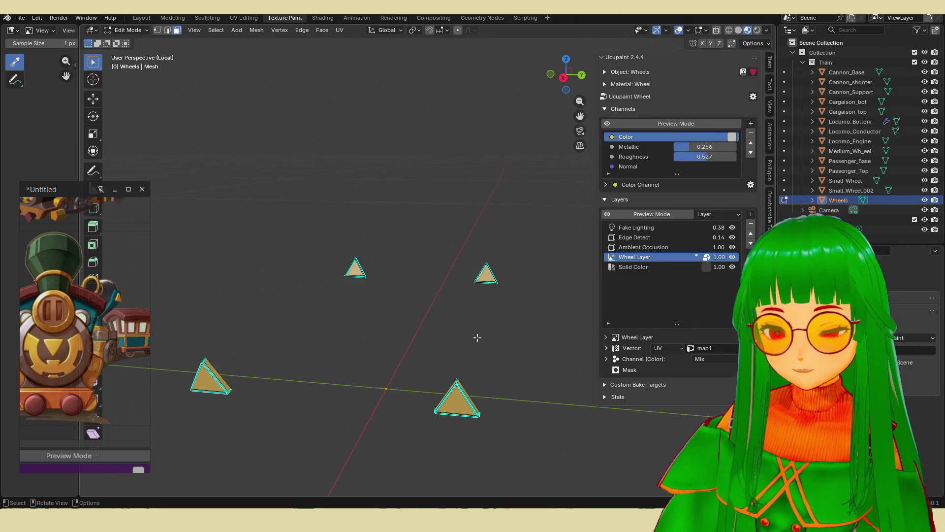
key("alt+h")
key("Tab")
scroll(465, 338, "down", 3)
mouse_move(464, 337)
middle_mouse_down()
mouse_move(494, 335)
mouse_move(483, 353)
mouse_move(454, 338)
mouse_move(513, 310)
mouse_move(508, 330)
mouse_move(362, 326)
mouse_move(467, 295)
middle_mouse_up()
key("KP_Divide")
scroll(467, 294, "up", 4)
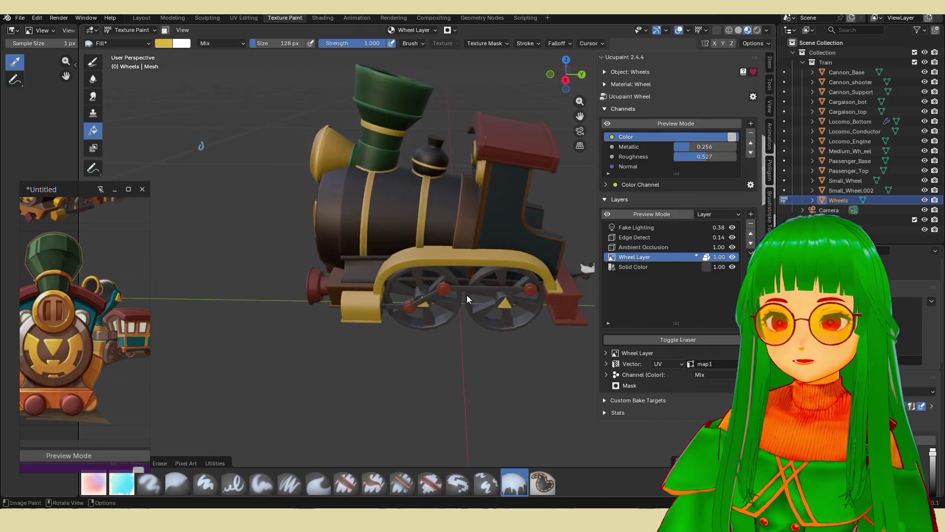
- Zoom, pan and orbit around the wheels to inspect the yellow hub caps, then switch to Discord
scroll(467, 294, "up", 3)
mouse_move(422, 358)
middle_mouse_down()
mouse_move(397, 351)
mouse_move(380, 328)
mouse_move(406, 321)
mouse_move(395, 327)
middle_mouse_up()
scroll(367, 336, "up", 3)
scroll(388, 326, "up", 2)
scroll(388, 326, "down", 6)
scroll(395, 327, "up", 5)
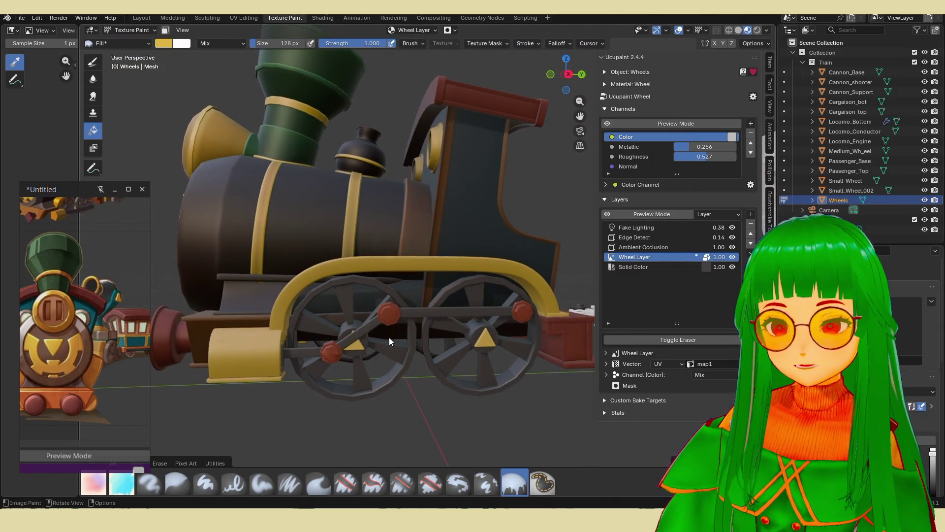
scroll(383, 343, "up", 2)
scroll(334, 388, "down", 5)
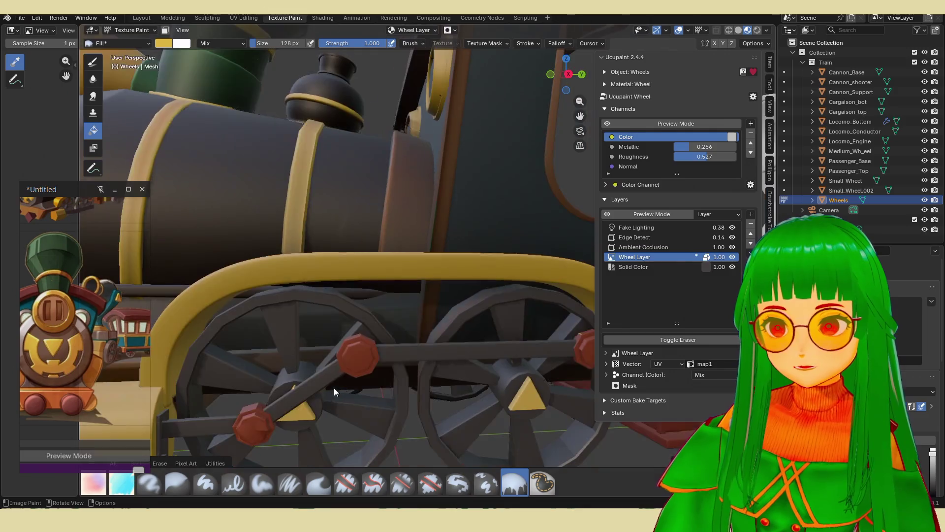
middle_click_drag(371, 360, 375, 323, "shift")
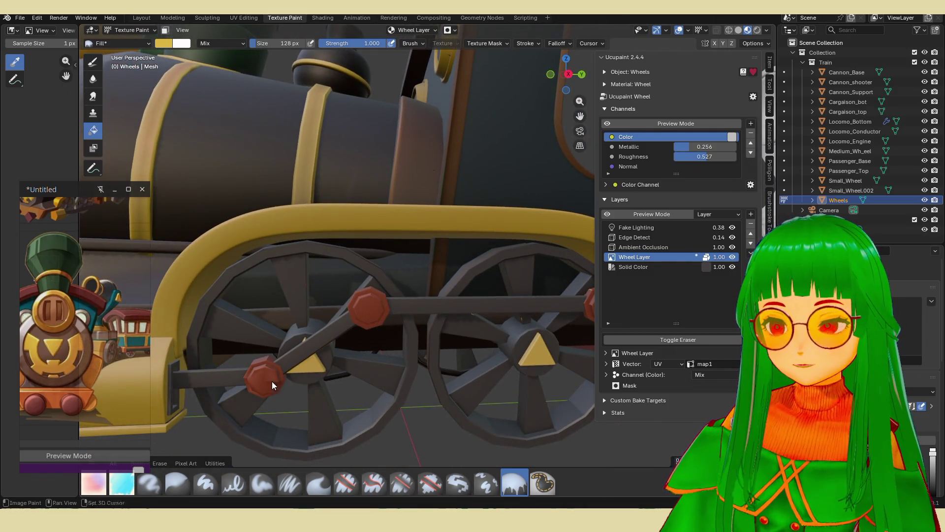
middle_click_drag(271, 382, 400, 341)
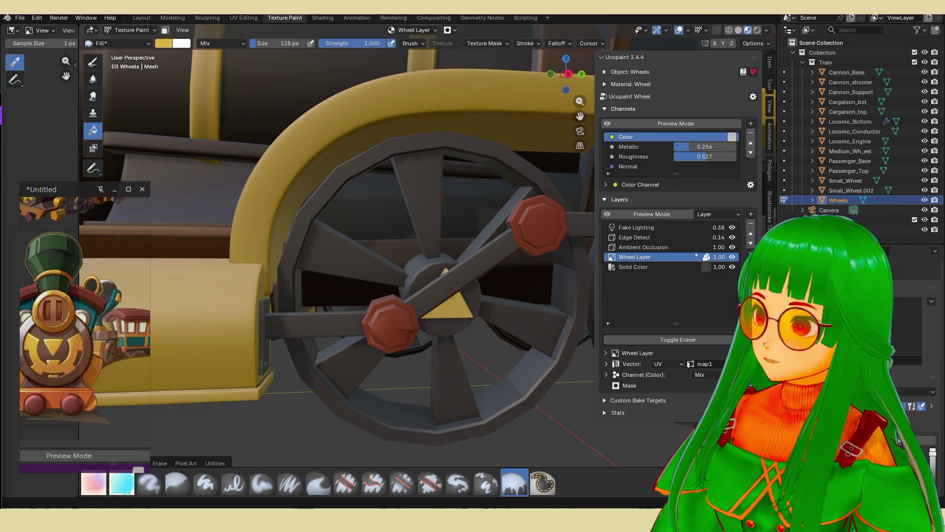
key("alt+Tab")
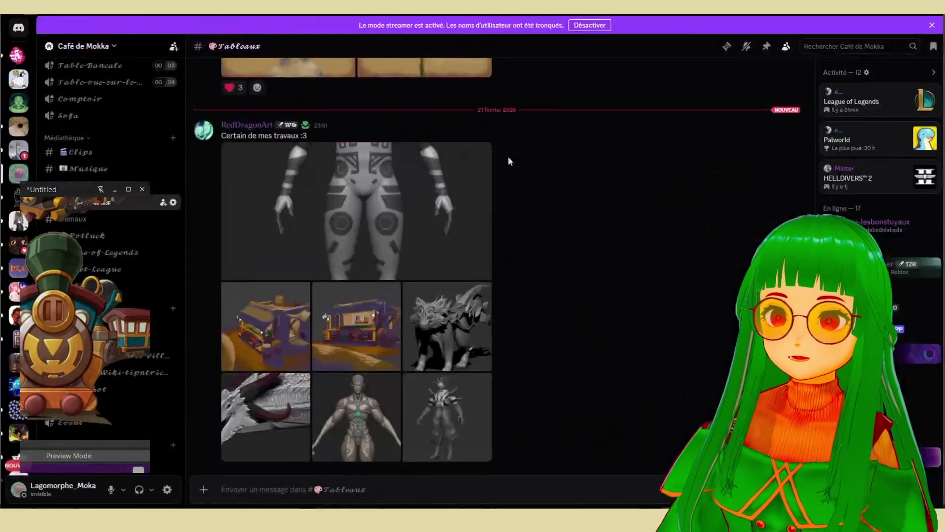
left_click(377, 225)
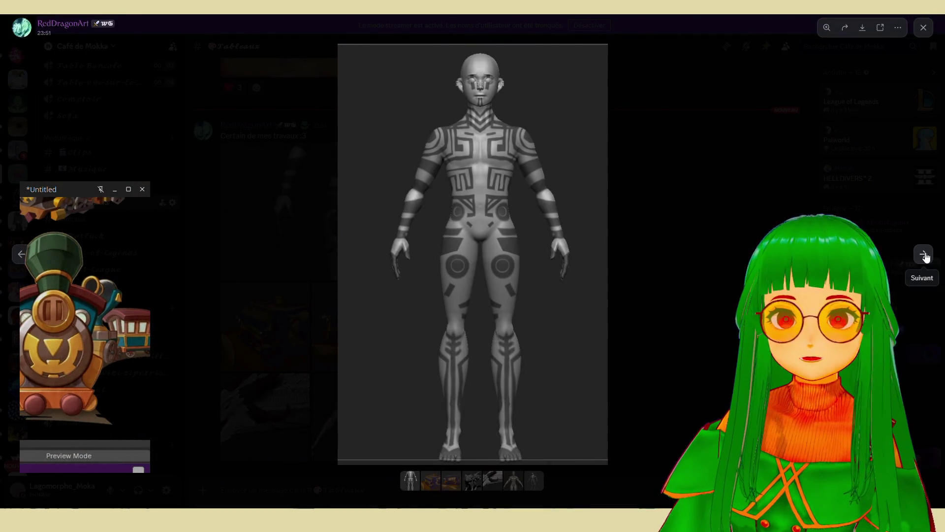
left_click(923, 254)
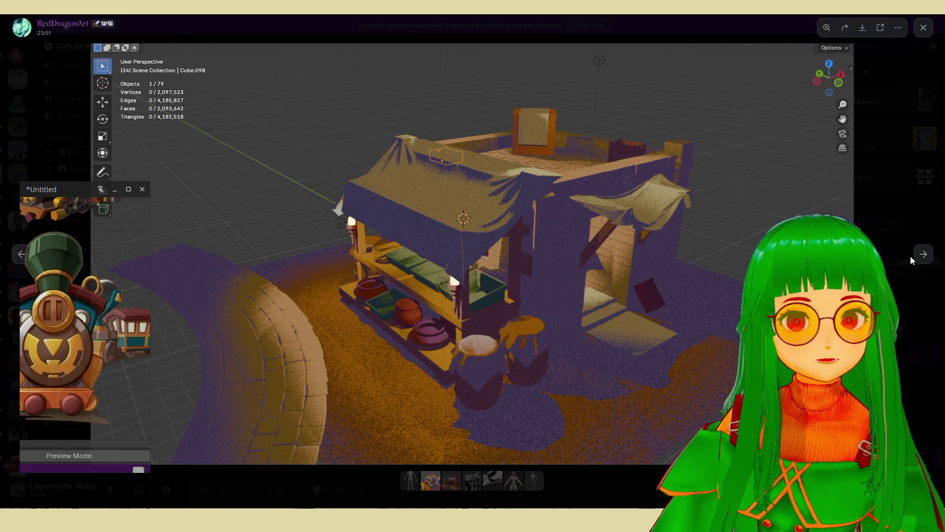
left_click(924, 254)
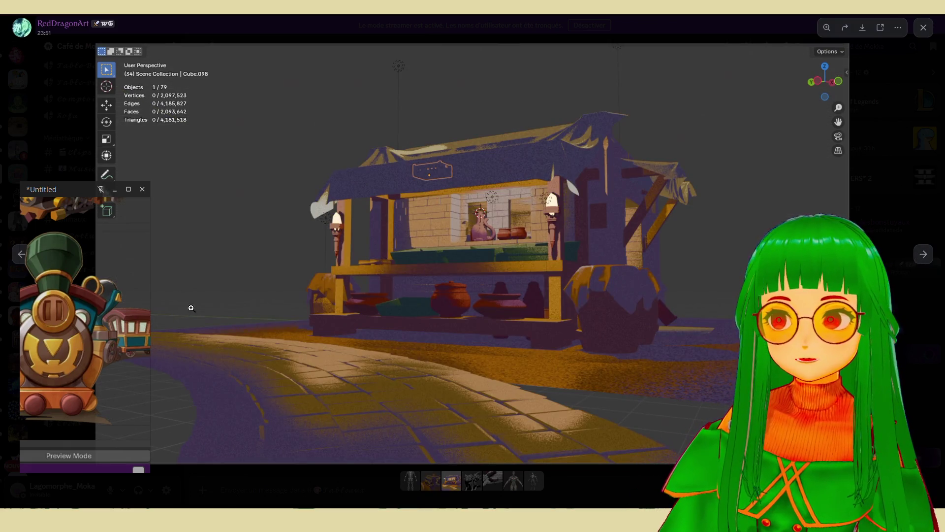
left_click(116, 190)
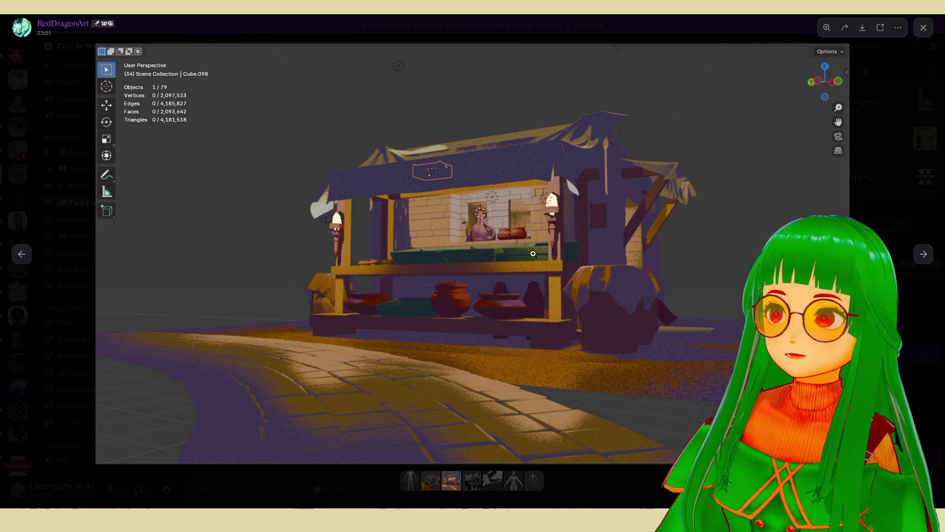
left_click(924, 254)
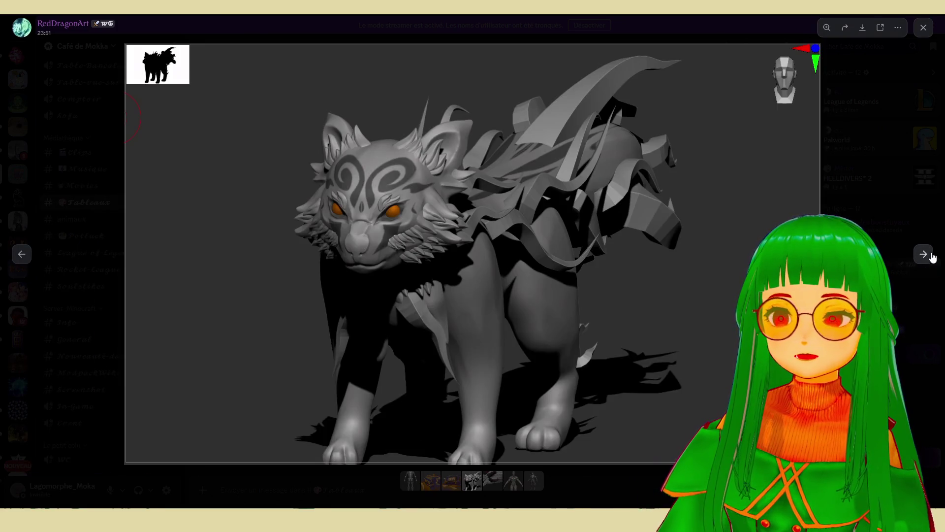
left_click(924, 254)
left_click(924, 254)
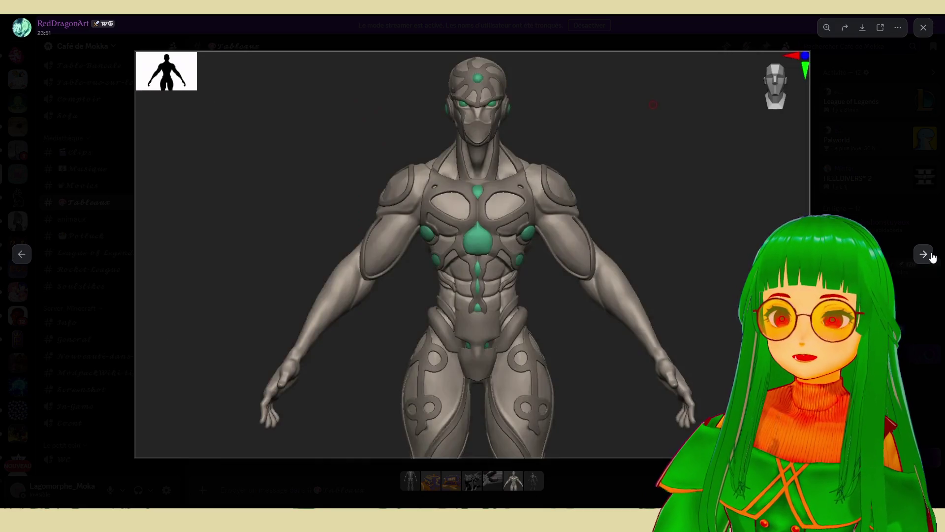
left_click(932, 255)
left_click(932, 255)
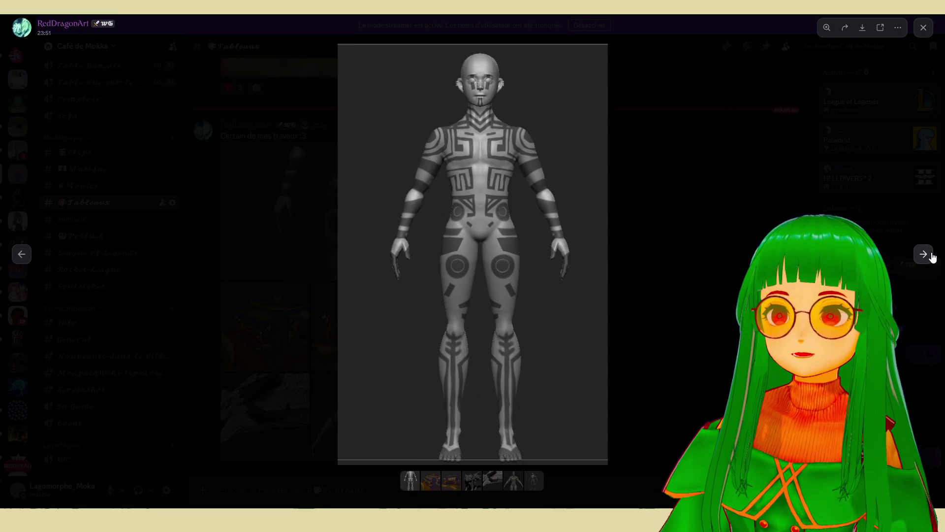
left_click(932, 255)
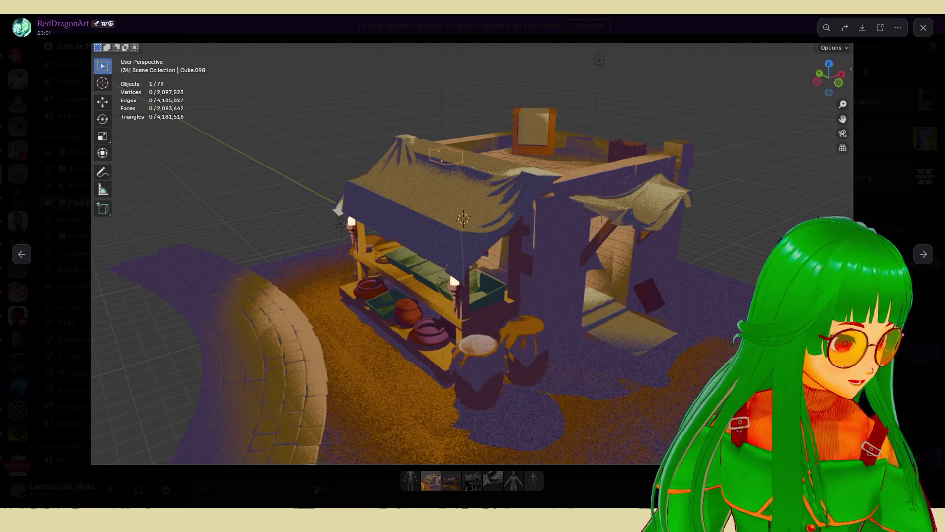
key("Escape")
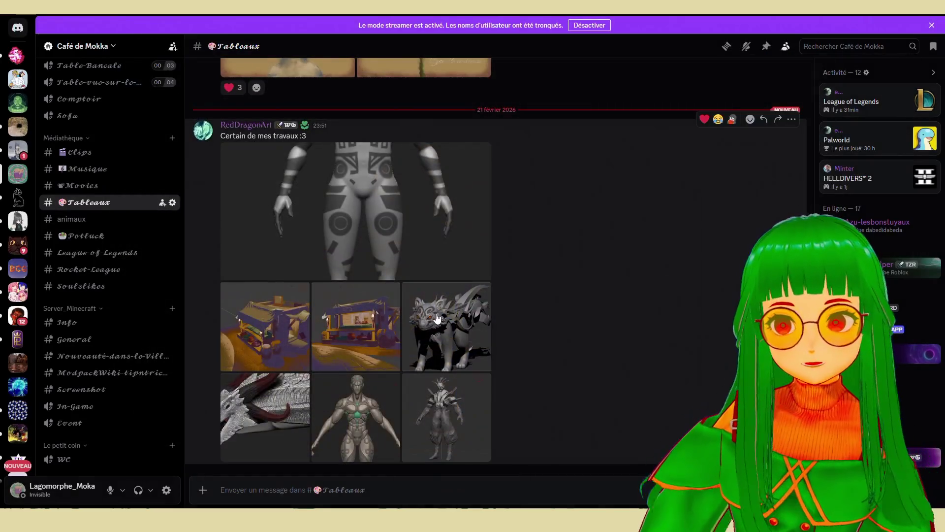
left_click(271, 350)
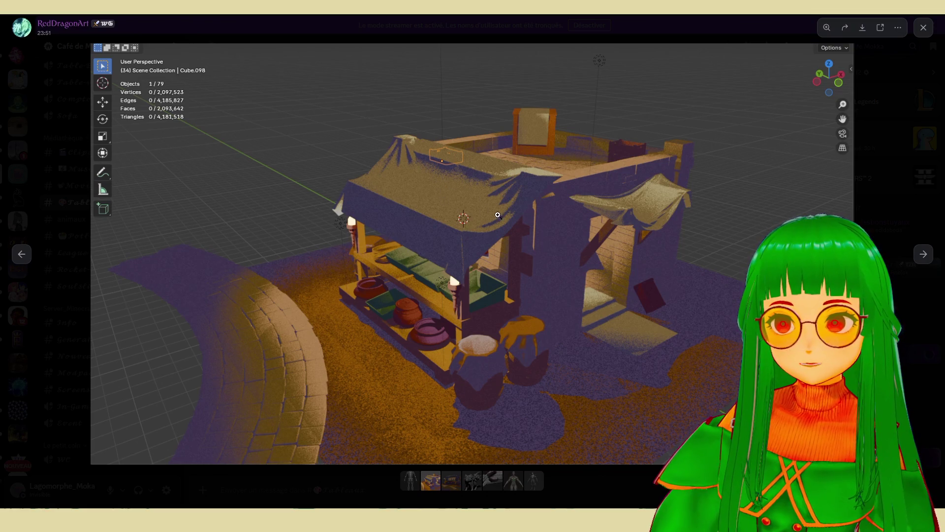
key("Escape")
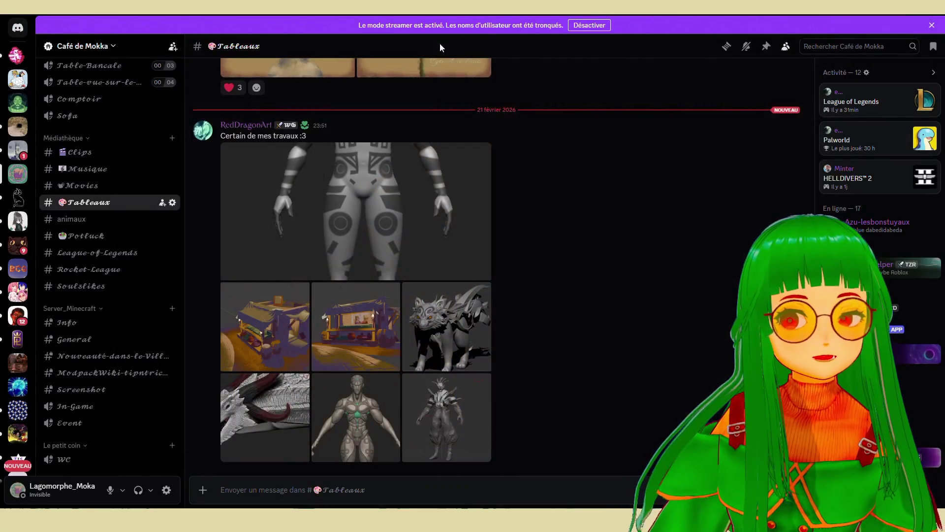
key("alt+Tab")
- Zoom out on the locomotive, set the render engine to Cycles, and enable Rendered viewport shading
scroll(349, 217, "down", 5)
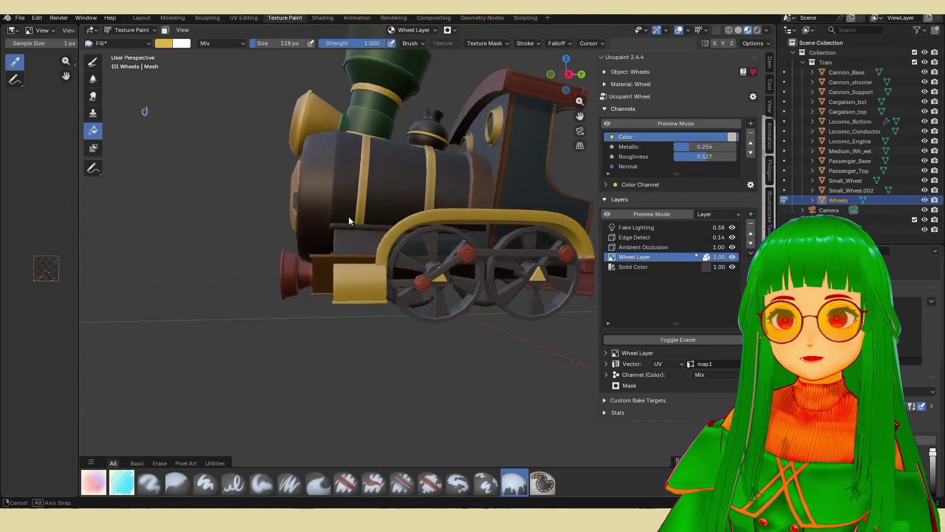
middle_click_drag(349, 217, 451, 224)
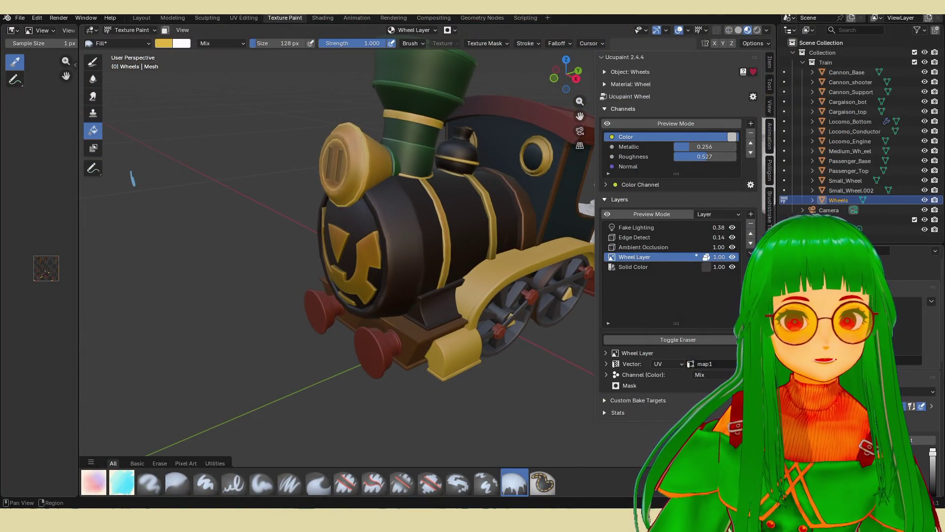
left_click(786, 290)
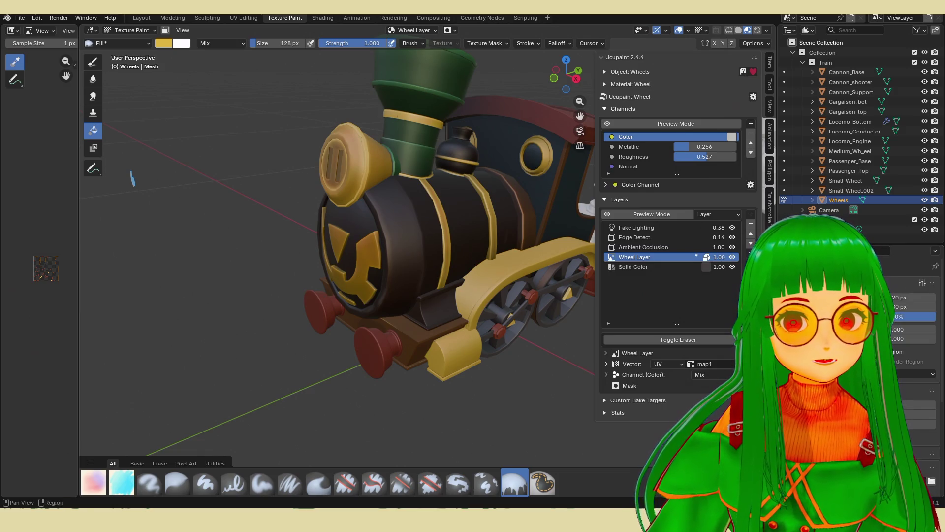
scroll(911, 345, "down", 3)
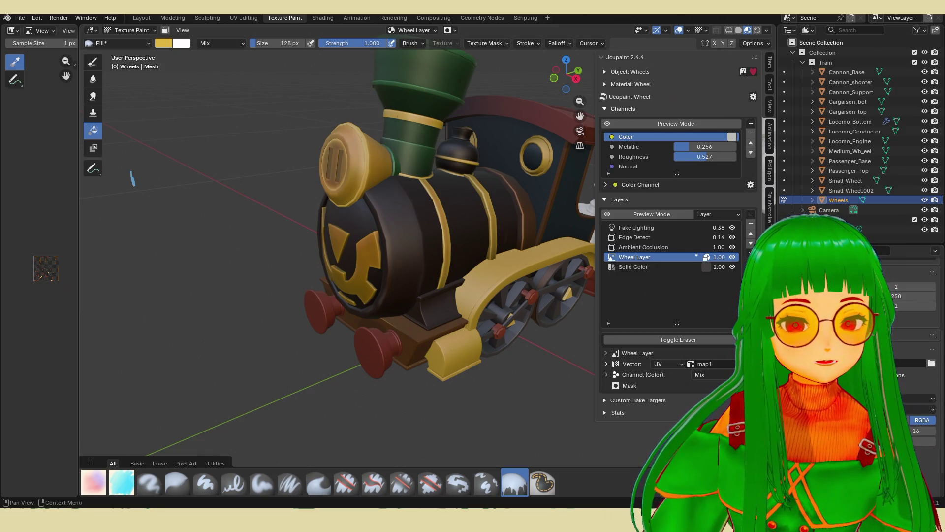
left_click(786, 278)
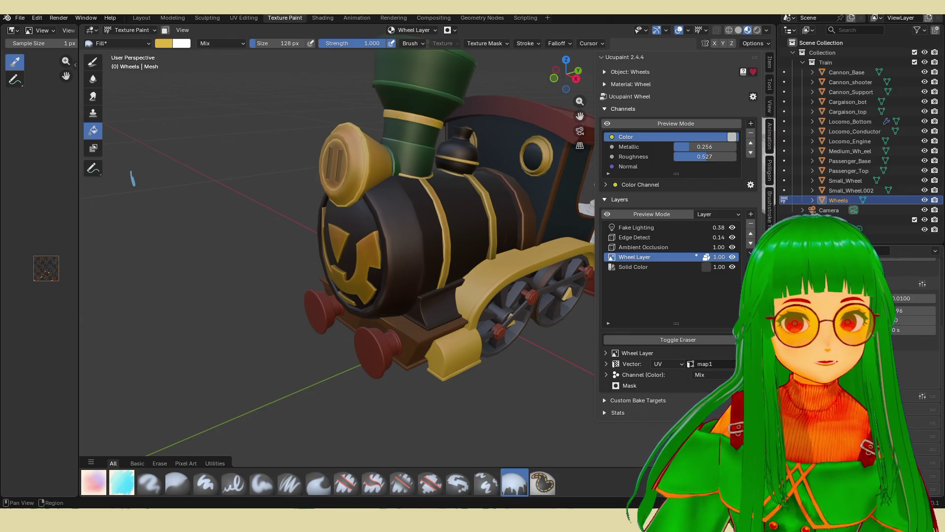
scroll(911, 344, "up", 4)
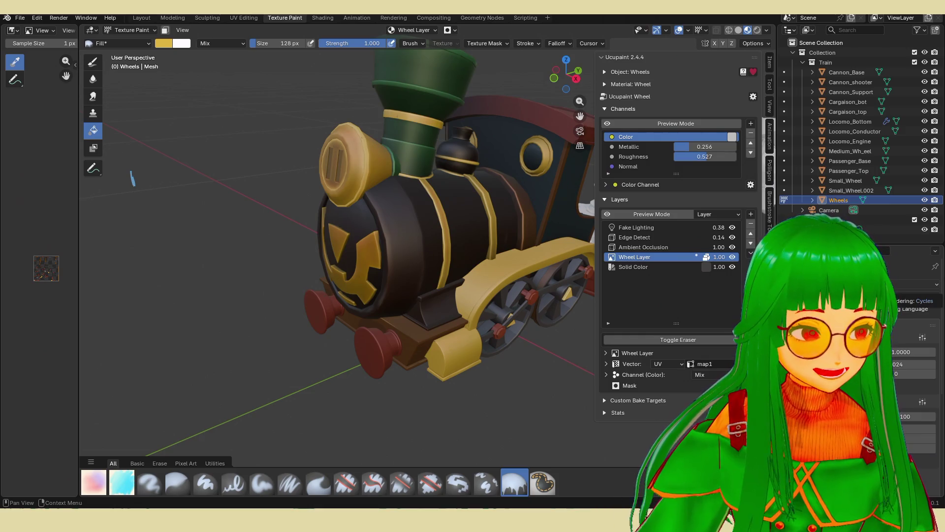
left_click(888, 284)
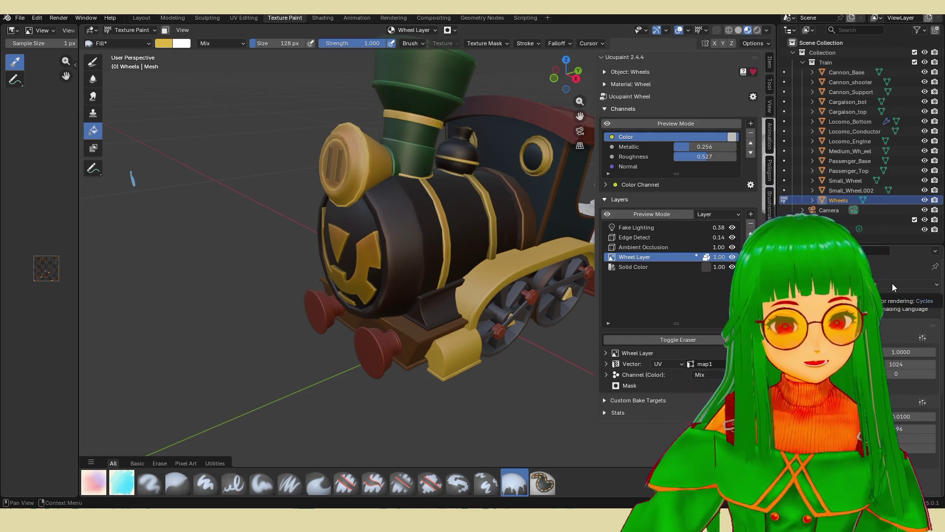
left_click(893, 262)
middle_click_drag(497, 247, 502, 251)
left_click(915, 295)
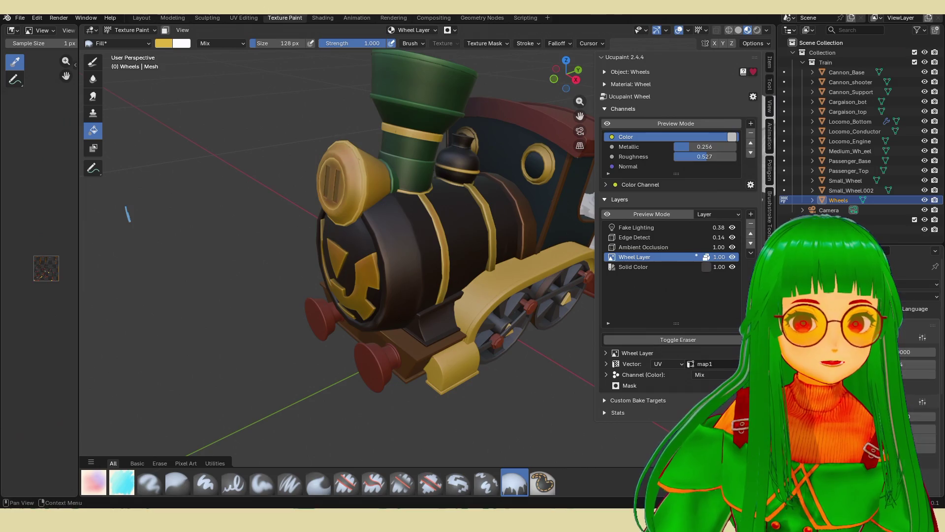
scroll(910, 345, "down", 3)
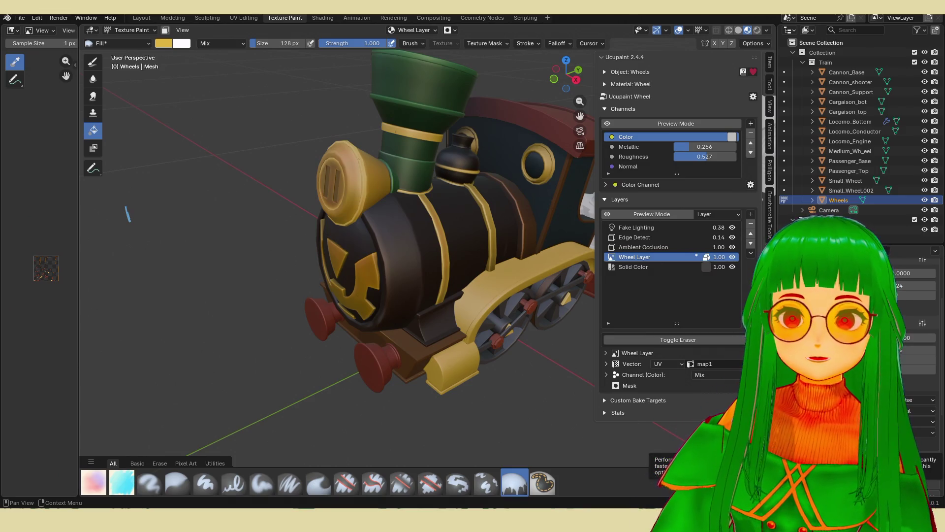
left_click(757, 31)
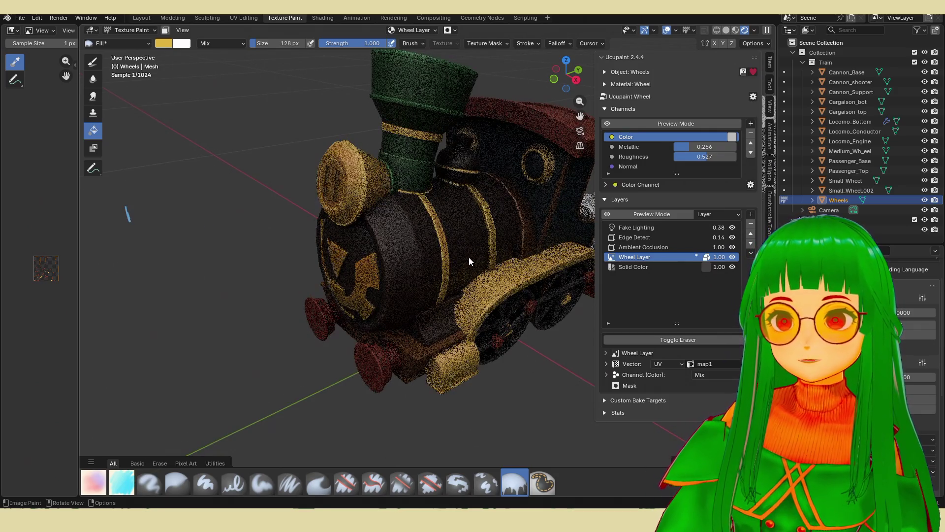
- Orbit to the locomotive's side and place the hardware monitor beside it, scrolling its sensor readings
mouse_move(483, 255)
middle_mouse_down()
mouse_move(477, 248)
mouse_move(486, 258)
mouse_move(425, 309)
middle_mouse_up()
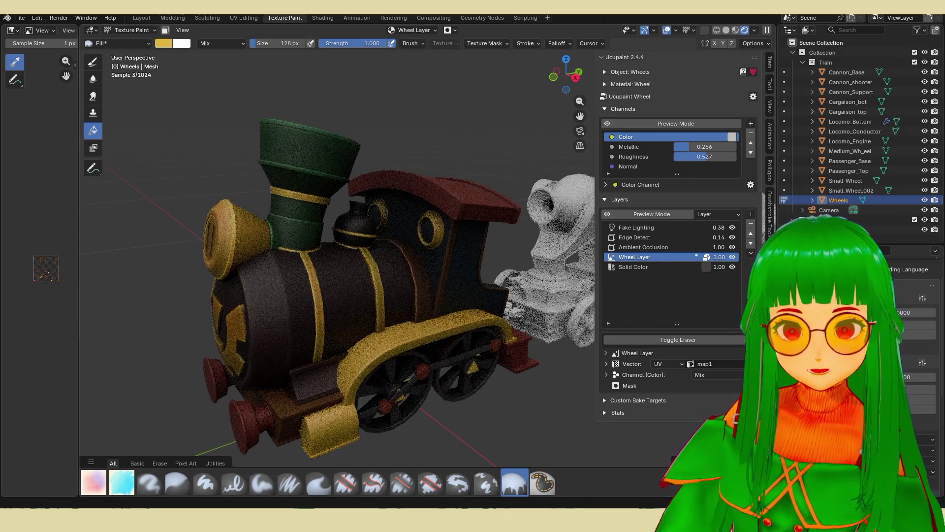
left_click_drag(219, 170, 736, 118)
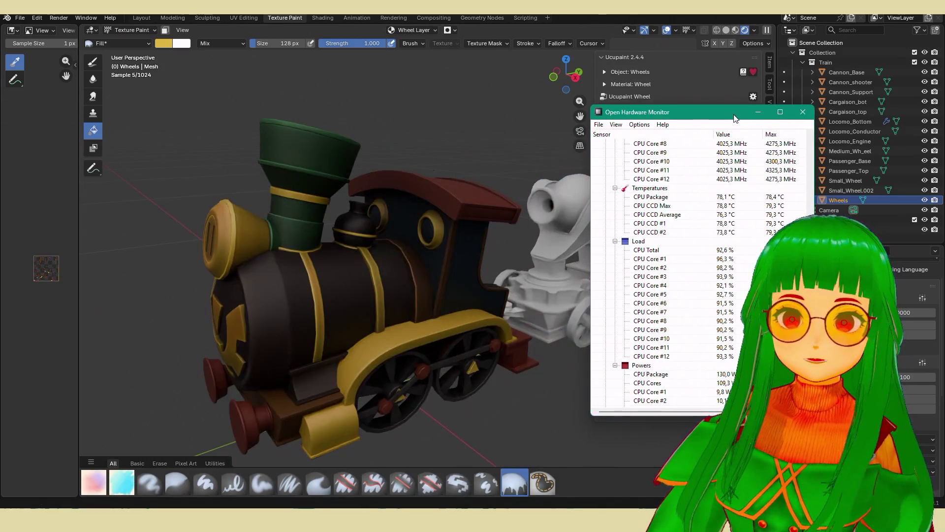
scroll(738, 241, "up", 6)
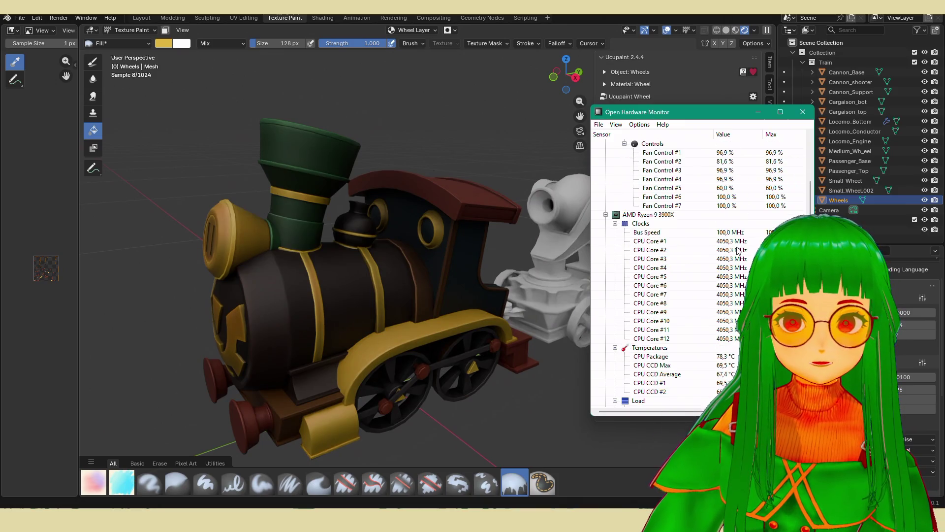
scroll(737, 250, "up", 8)
scroll(734, 256, "down", 17)
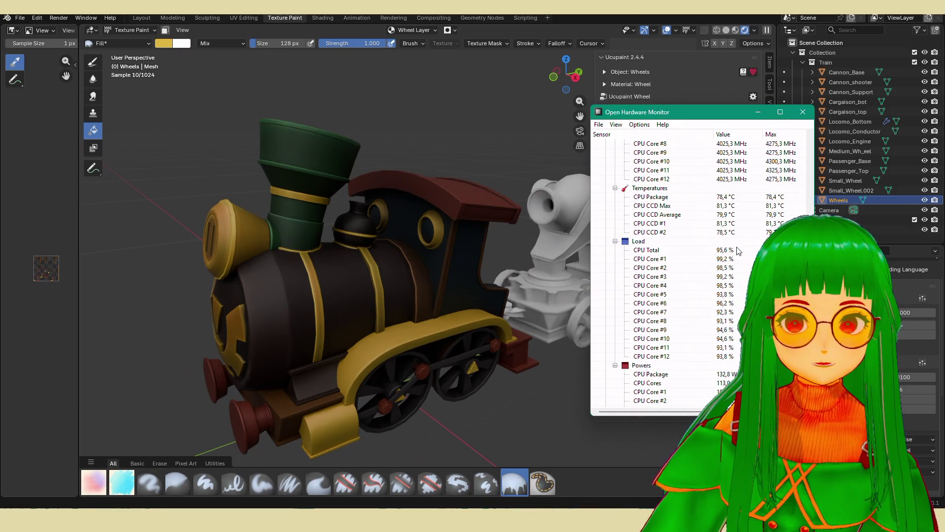
scroll(733, 259, "down", 7)
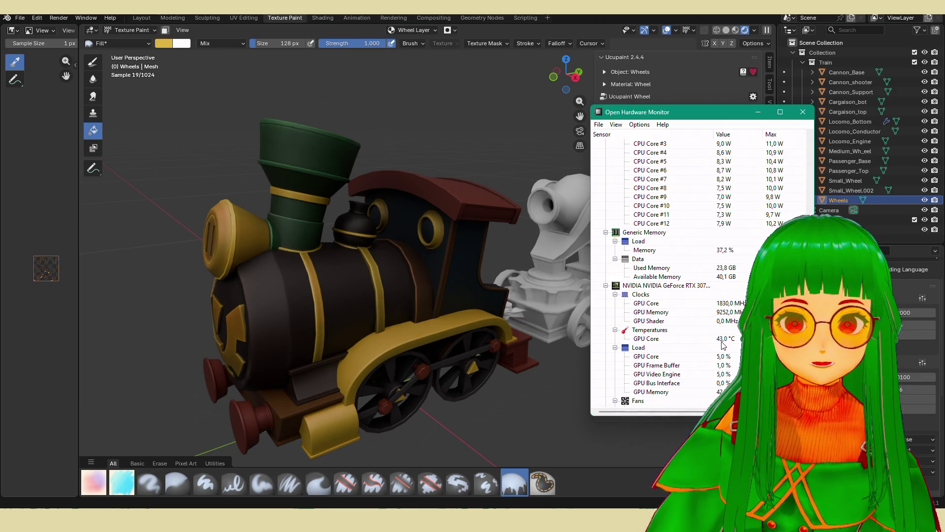
scroll(723, 344, "up", 2)
scroll(720, 346, "up", 2)
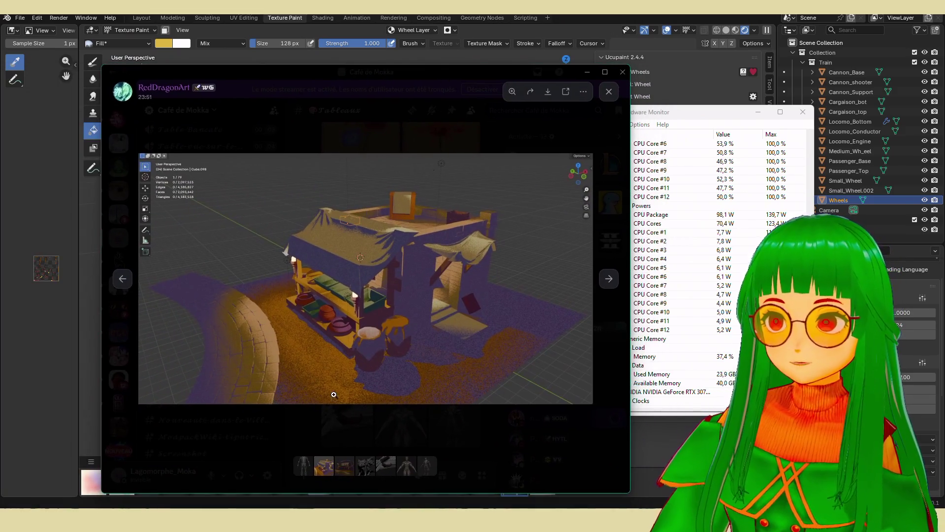
- Open the shared market-stall render in Discord and zoom into the tent roof and brick well
left_click(331, 383)
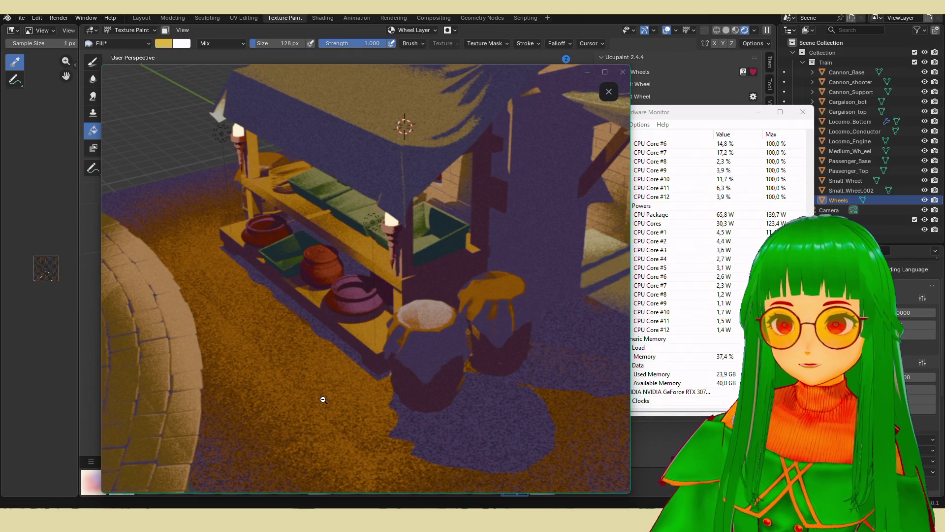
left_click(323, 400)
left_click(381, 226)
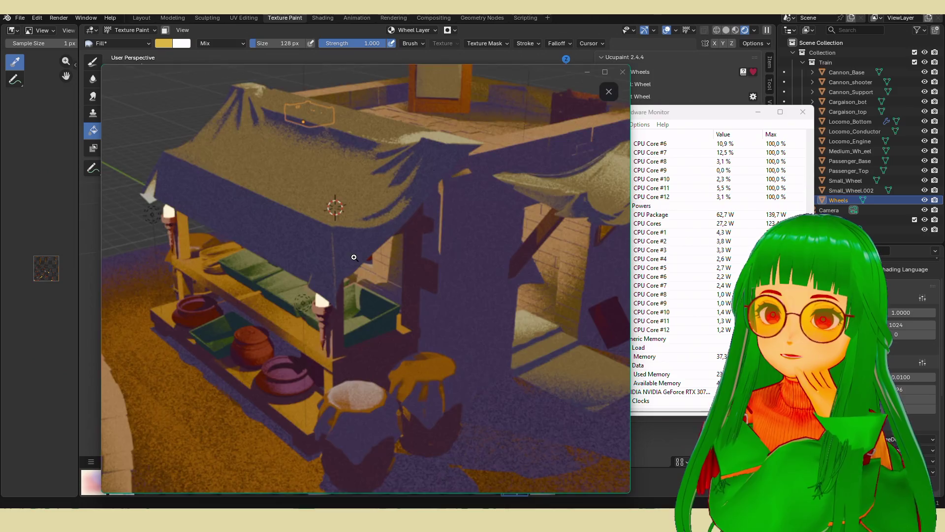
left_click(354, 257)
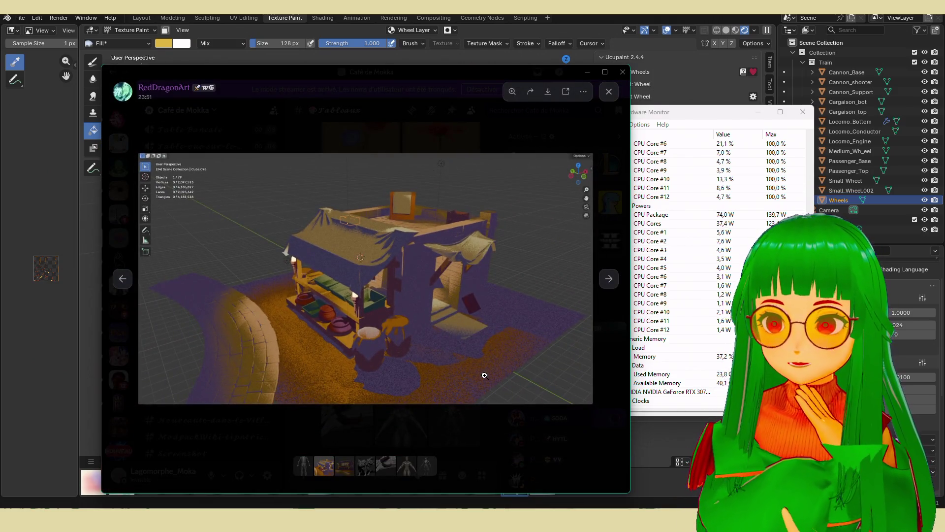
left_click(484, 375)
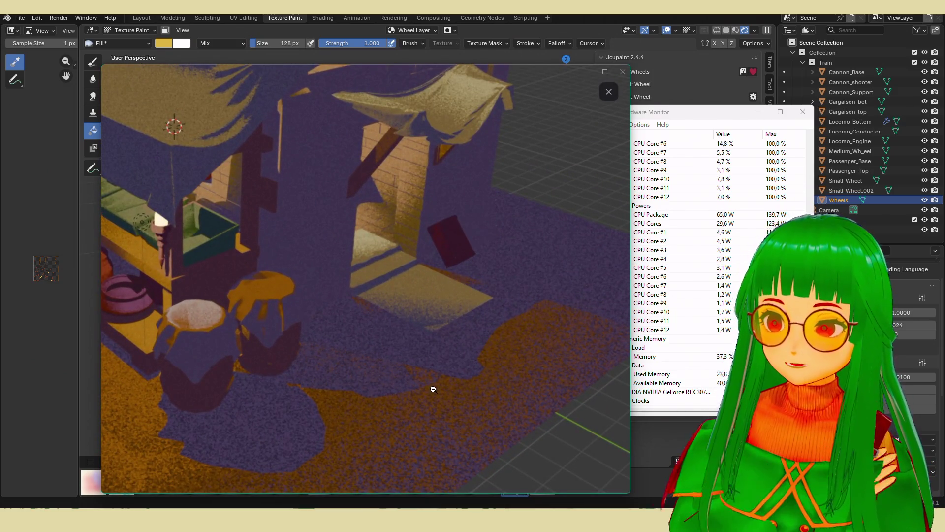
left_click(434, 389)
left_click(232, 370)
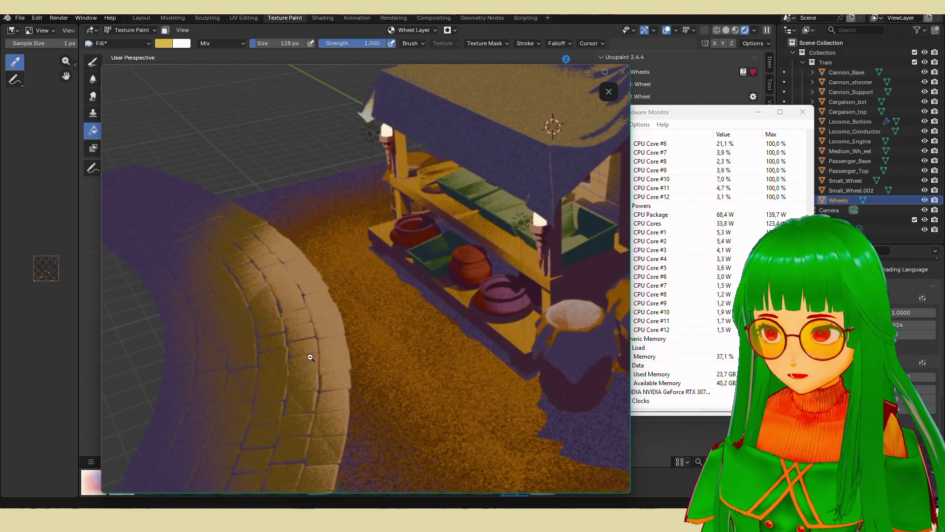
left_click(390, 350)
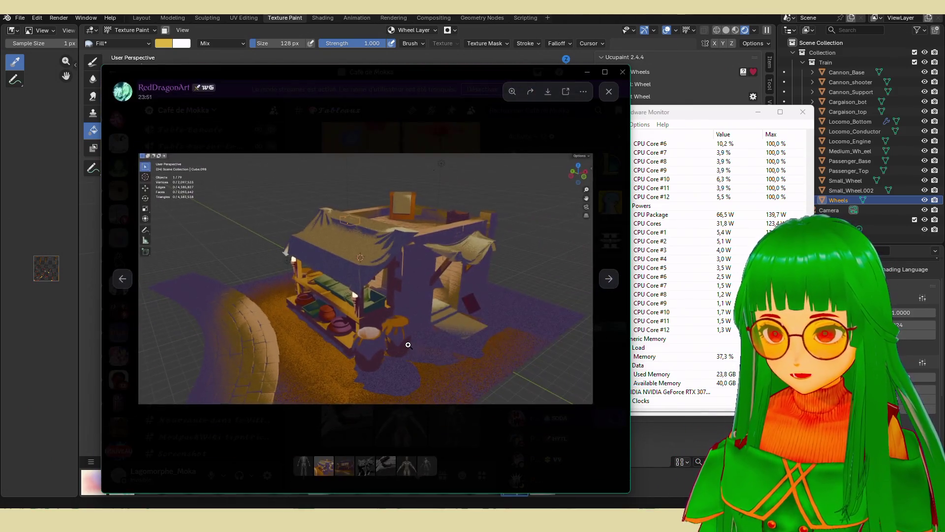
- Zoom into the tent roof and the stools and shelves, then return to Blender
left_click(366, 213)
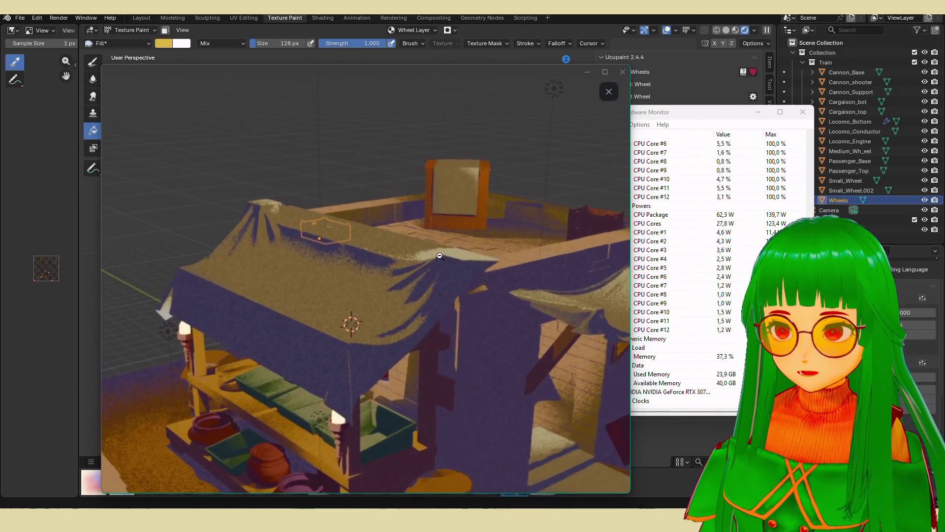
left_click(487, 248)
left_click(422, 363)
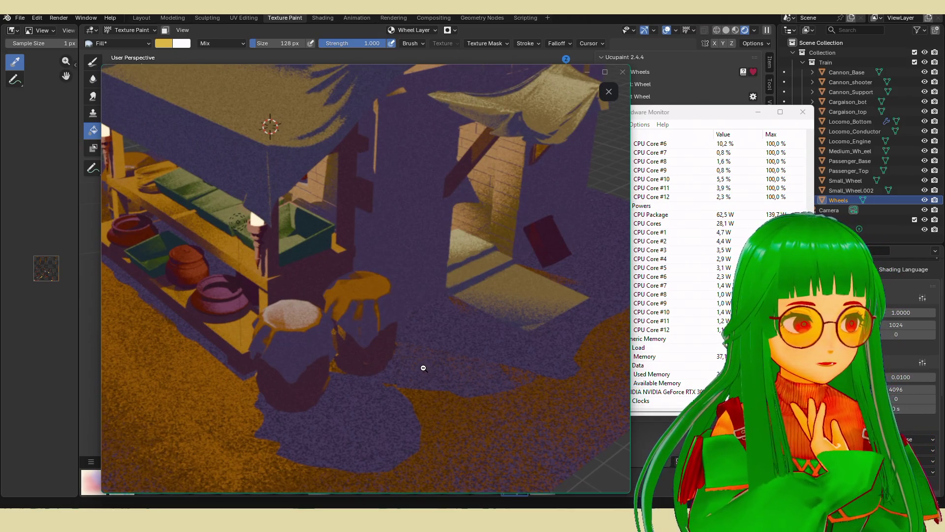
left_click(584, 115)
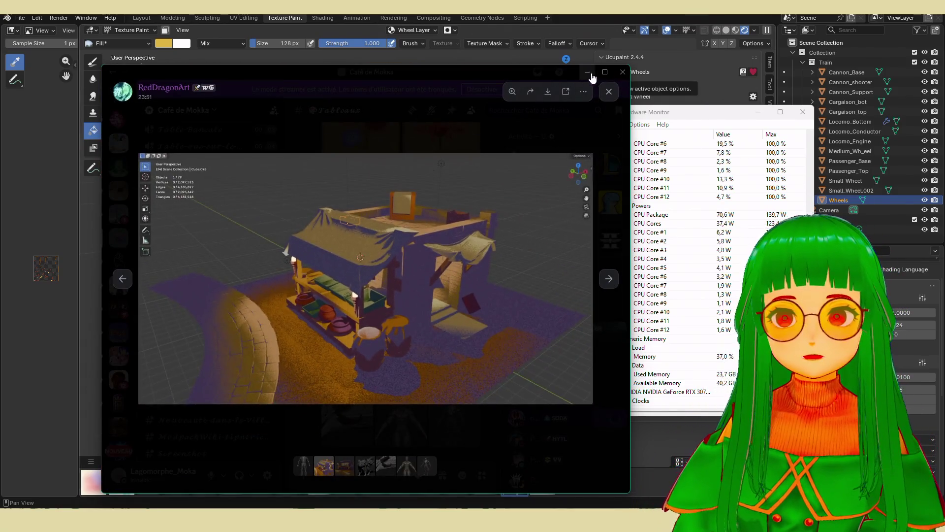
key("alt+Tab")
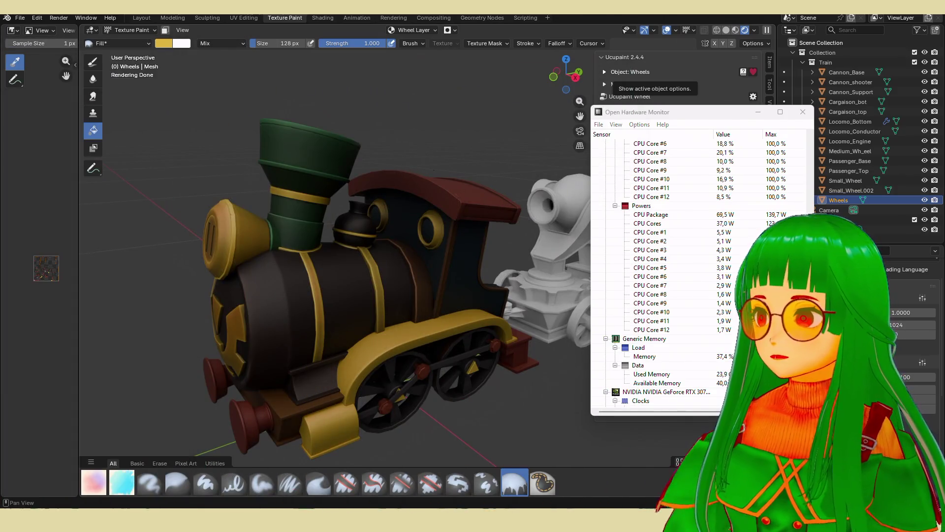
- Minimize the hardware monitor and compare the train in Rendered and Material Preview shading
left_click(758, 110)
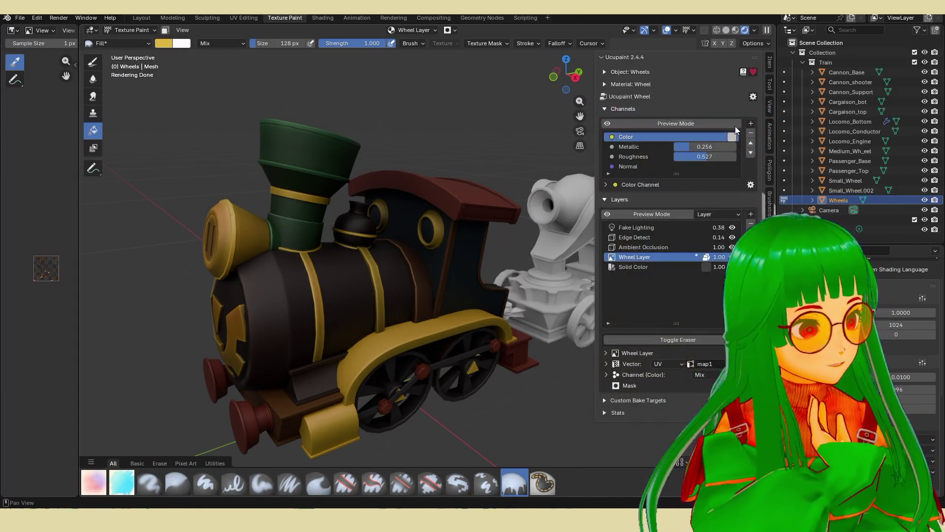
mouse_move(328, 330)
middle_mouse_down()
mouse_move(318, 330)
mouse_move(407, 323)
mouse_move(435, 338)
mouse_move(456, 323)
middle_mouse_up()
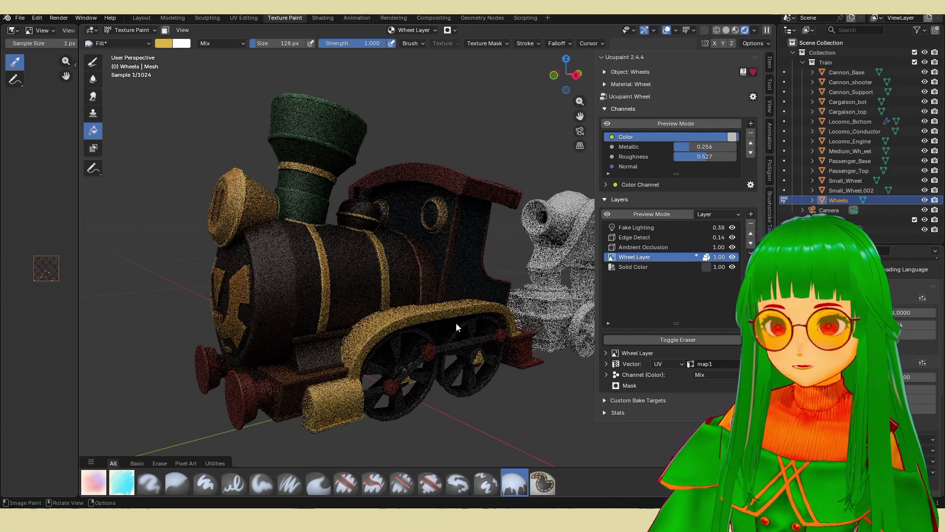
left_click(737, 29)
middle_click_drag(374, 320, 413, 320)
left_click(757, 30)
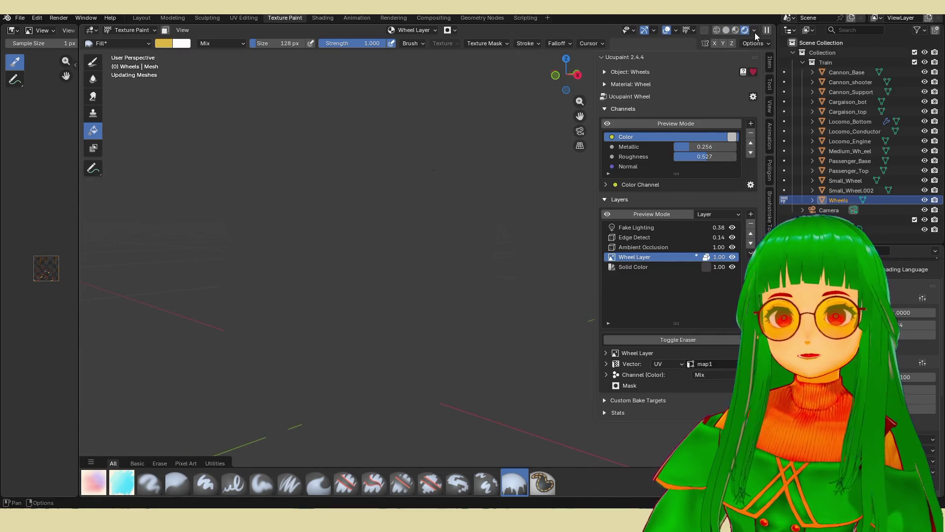
mouse_move(452, 284)
middle_mouse_down()
mouse_move(435, 276)
mouse_move(444, 282)
middle_mouse_up()
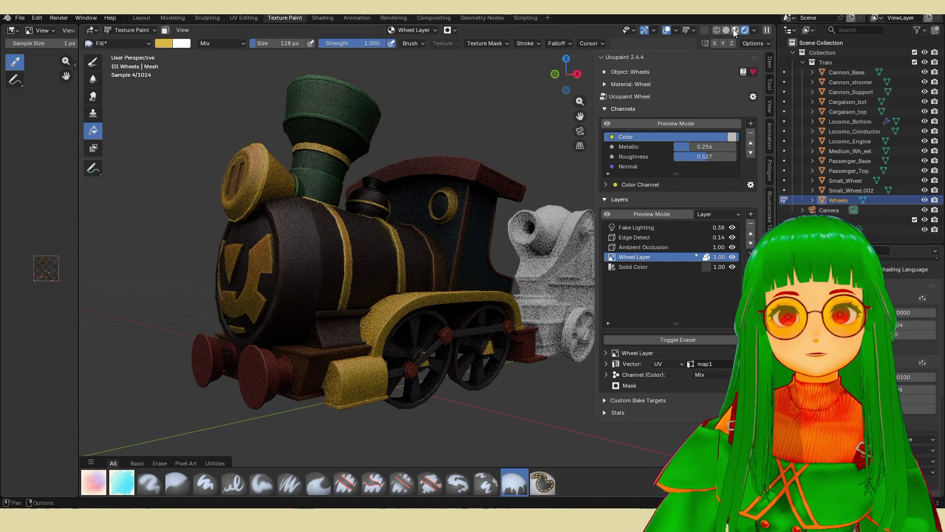
left_click(734, 28)
mouse_move(365, 314)
middle_mouse_down()
mouse_move(487, 318)
mouse_move(472, 326)
mouse_move(432, 301)
mouse_move(475, 318)
mouse_move(448, 326)
mouse_move(437, 317)
mouse_move(447, 320)
mouse_move(437, 326)
mouse_move(408, 315)
mouse_move(435, 314)
mouse_move(430, 332)
mouse_move(459, 327)
mouse_move(418, 311)
mouse_move(482, 297)
mouse_move(469, 332)
mouse_move(478, 325)
middle_mouse_up()
- Save chouchou.blend and check the train briefly in Solid, then Material Preview shading
key("ctrl+s")
scroll(453, 343, "up", 3)
scroll(462, 372, "down", 5)
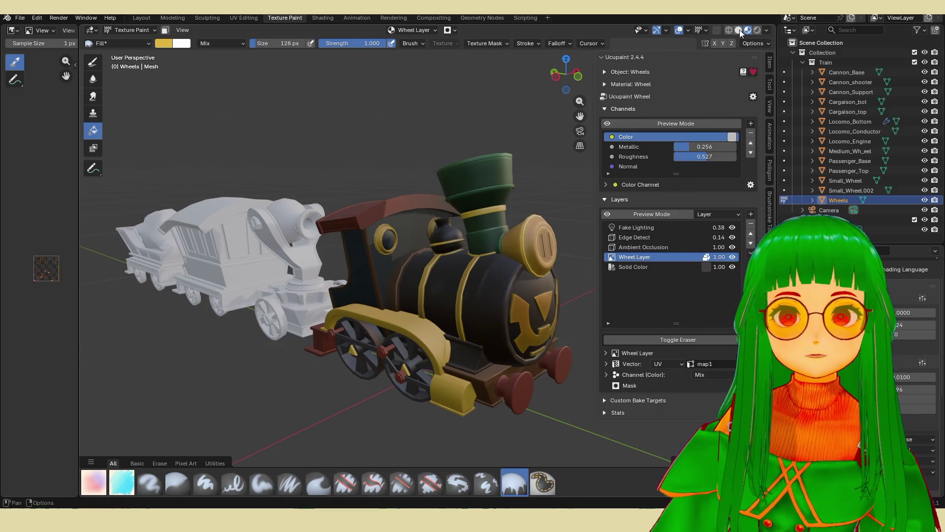
left_click(740, 29)
left_click(749, 34)
mouse_move(482, 256)
middle_mouse_down()
mouse_move(488, 261)
mouse_move(474, 262)
mouse_move(491, 261)
middle_mouse_up()
scroll(458, 315, "up", 2)
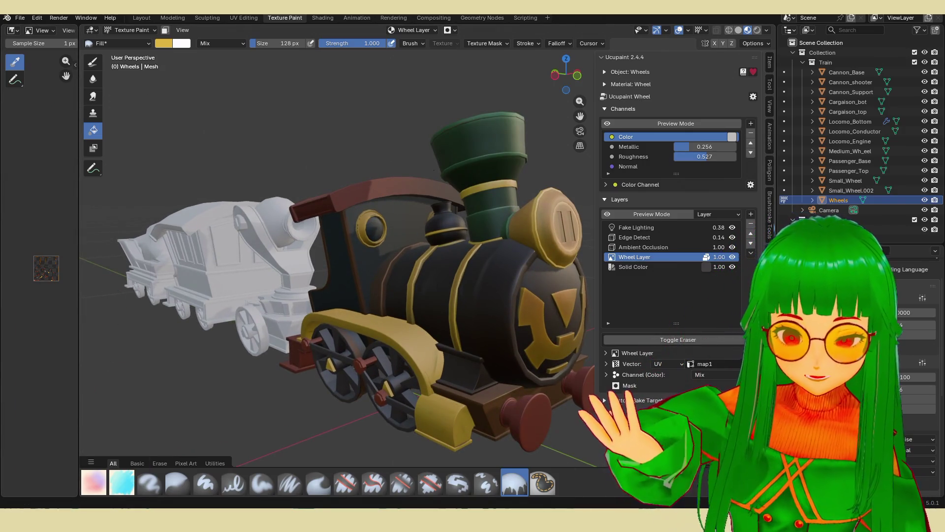
key("alt+Tab")
- Zoom into the PureRef train references and orbit close on the locomotive's wheel arch
scroll(131, 331, "up", 5)
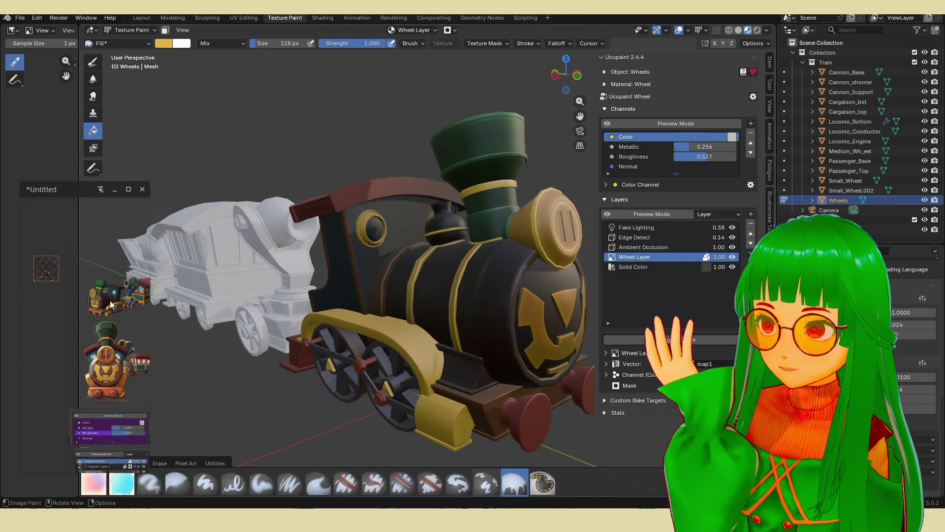
scroll(98, 335, "up", 2)
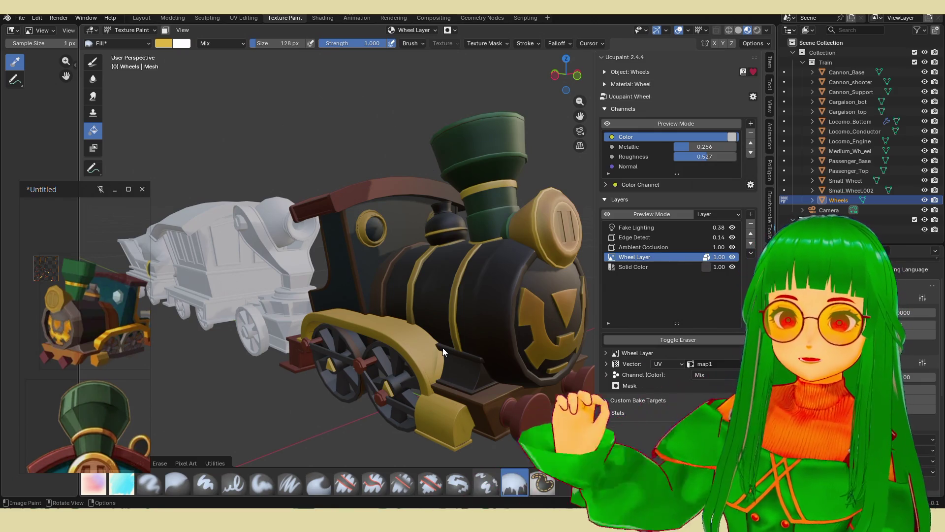
mouse_move(401, 315)
middle_mouse_down()
mouse_move(414, 308)
mouse_move(426, 321)
mouse_move(456, 324)
mouse_move(471, 308)
mouse_move(468, 317)
mouse_move(522, 338)
mouse_move(537, 308)
mouse_move(471, 302)
mouse_move(453, 345)
mouse_move(484, 341)
middle_mouse_up()
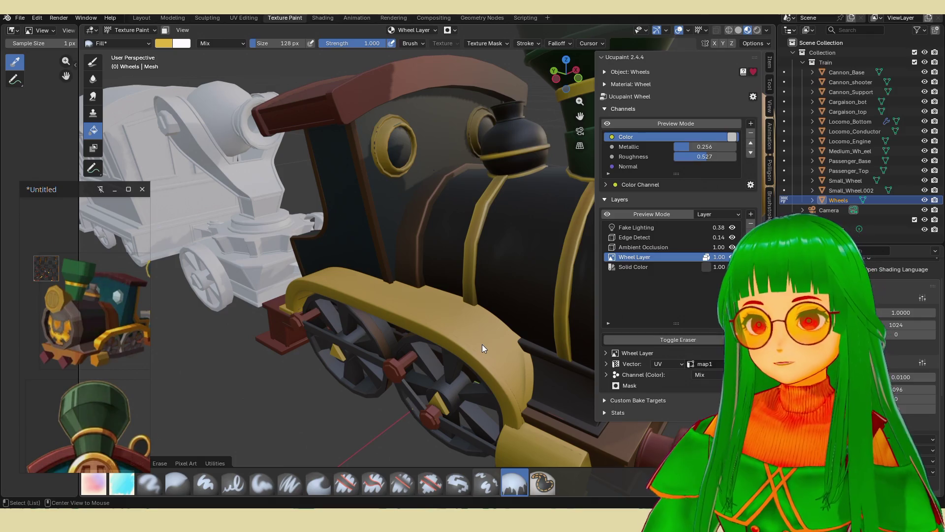
- Switch to Locomo_Bottom, rebake the Bottom1 cavity, and add a 2048 image layer named Bottom1 Layer 1
key("alt+q")
left_click(693, 377)
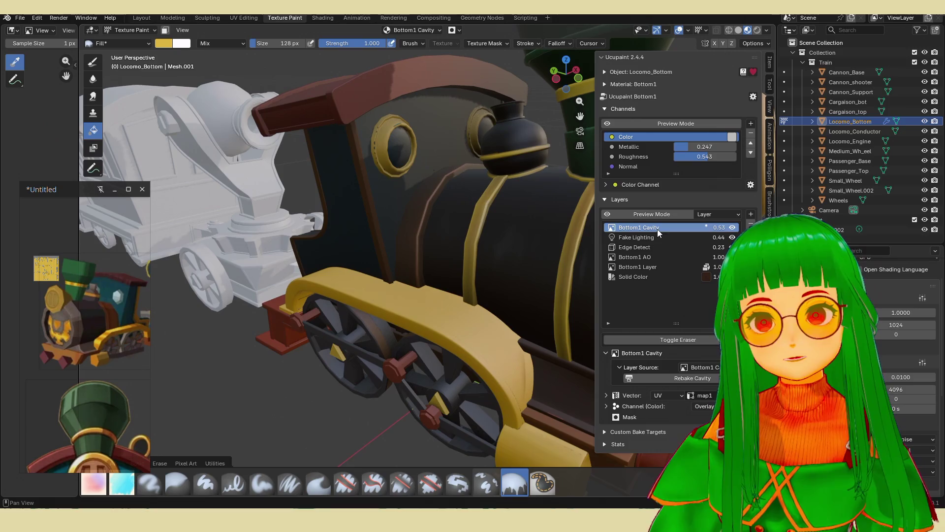
left_click(751, 214)
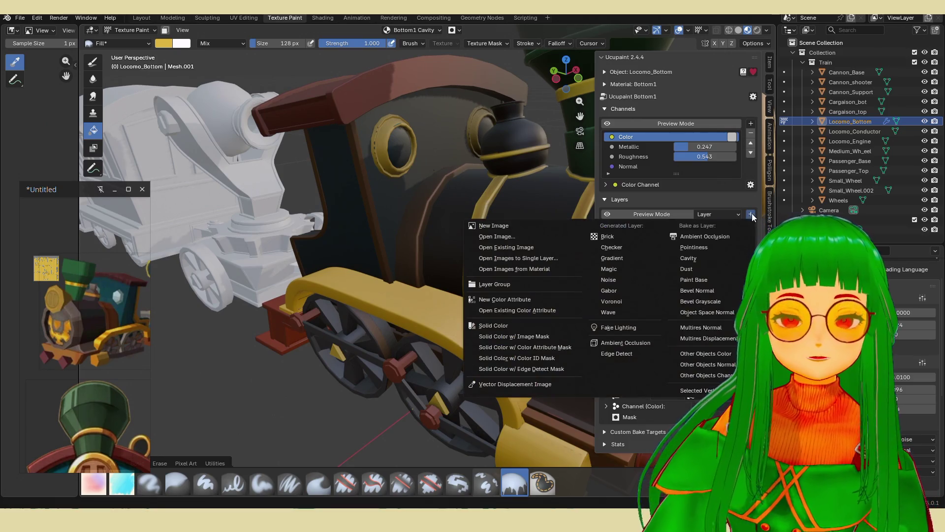
left_click(525, 227)
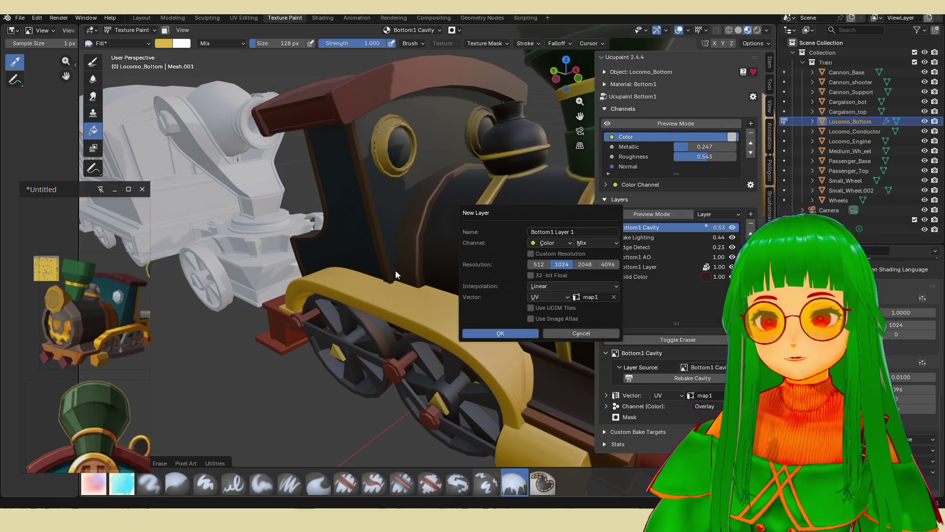
left_click(504, 333)
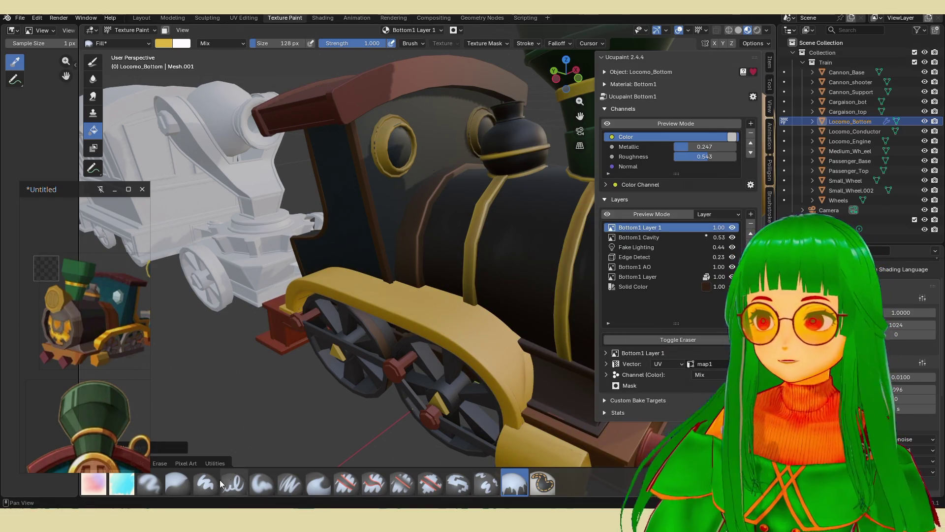
- Switch to the CR flat marker brush with a pale cream colour at Size 30
left_click(123, 488)
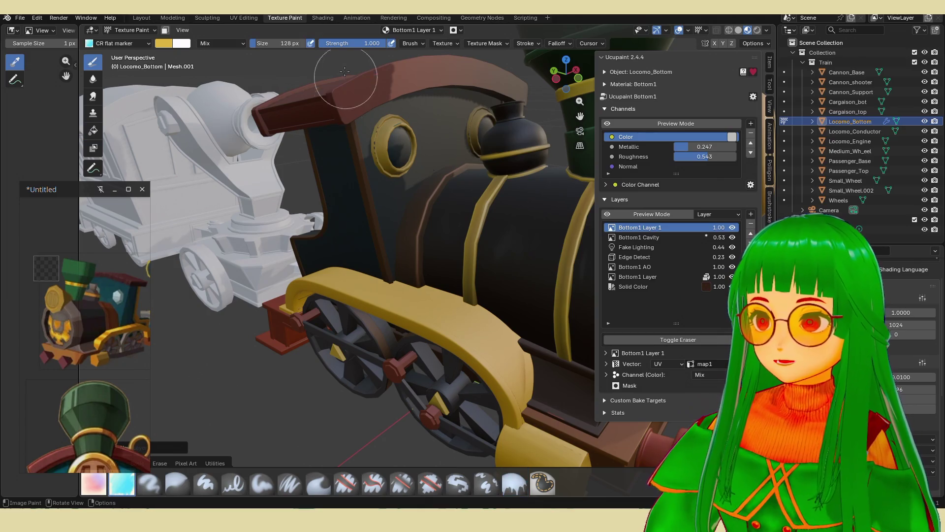
left_click(164, 43)
left_click(211, 81)
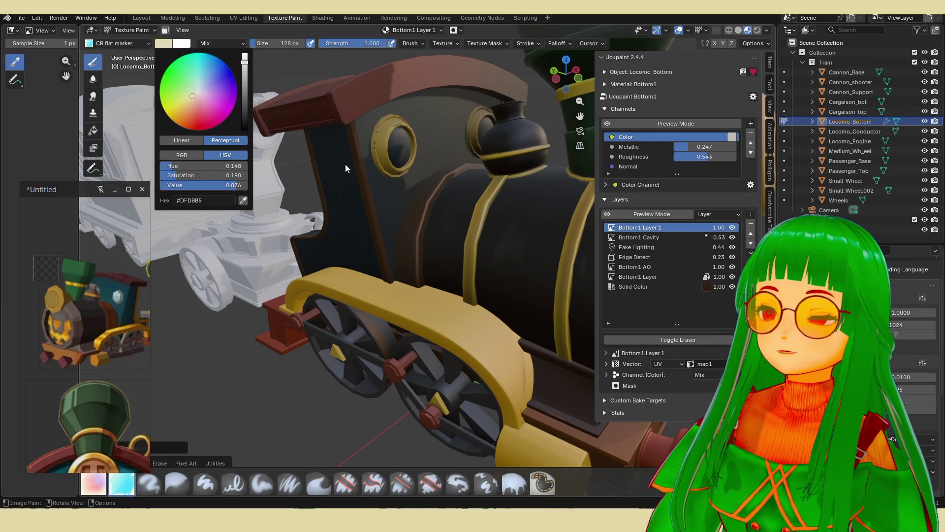
middle_click_drag(394, 195, 468, 303)
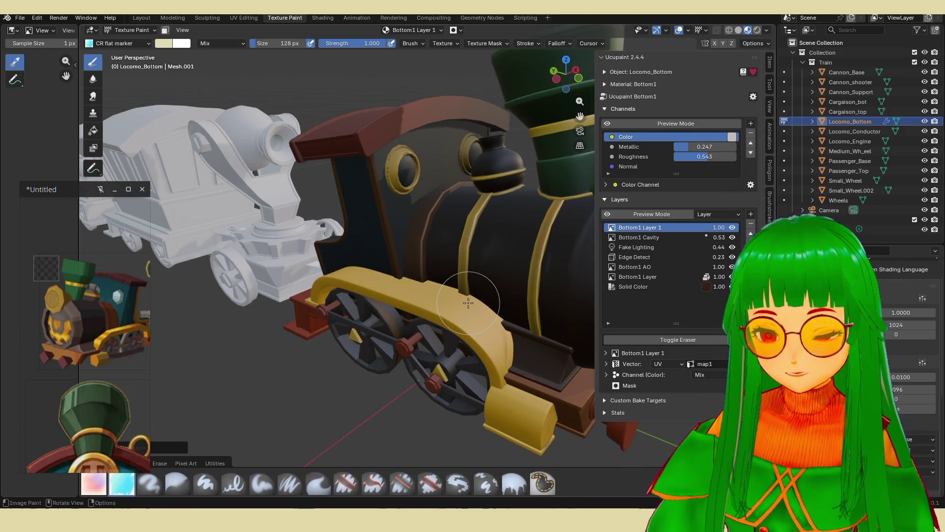
left_click_drag(283, 44, 283, 43)
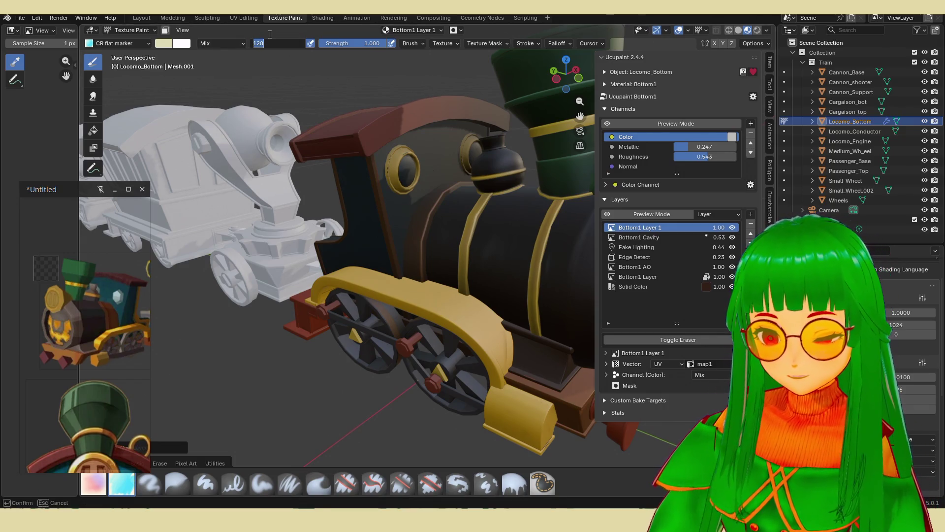
type("30")
key("Return")
- Paint off-white strokes along the upper yellow fender edge, erasing the overspill past it
mouse_move(374, 187)
middle_mouse_down()
mouse_move(398, 179)
mouse_move(429, 221)
mouse_move(407, 270)
middle_mouse_up()
scroll(400, 264, "up", 3)
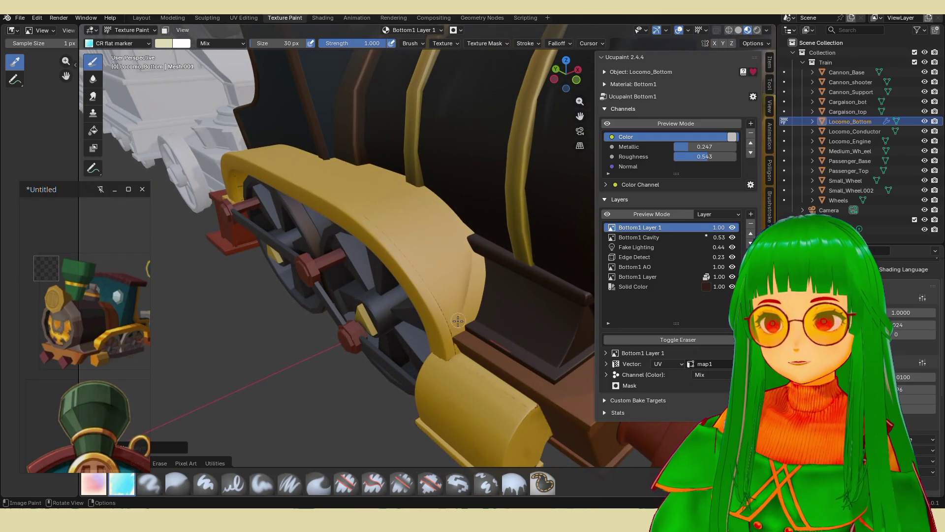
mouse_move(400, 264)
left_mouse_down()
mouse_move(426, 278)
mouse_move(418, 256)
mouse_move(433, 276)
mouse_move(443, 261)
mouse_move(451, 266)
mouse_move(439, 242)
mouse_move(456, 249)
mouse_move(467, 229)
mouse_move(469, 259)
left_mouse_up()
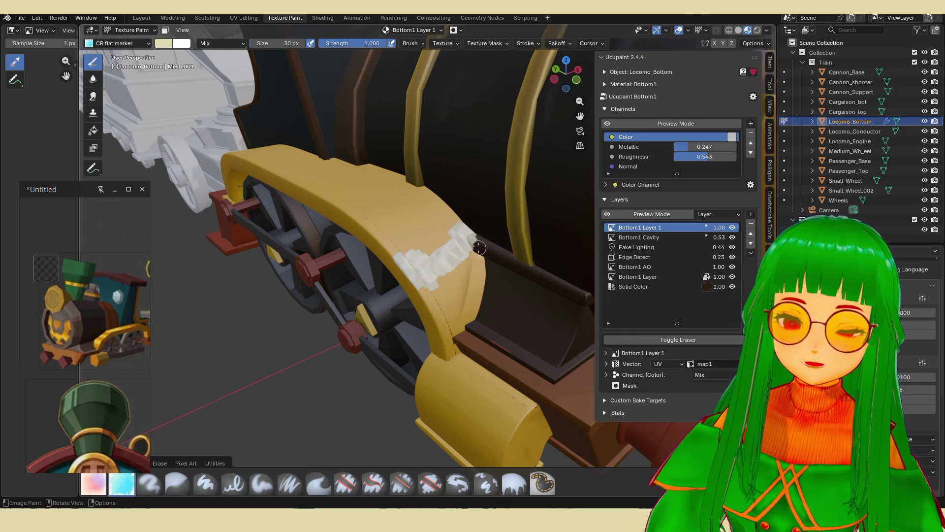
key("e")
mouse_move(474, 238)
left_mouse_down()
mouse_move(483, 251)
mouse_move(475, 237)
left_mouse_up()
key("e")
mouse_move(421, 286)
left_mouse_down()
mouse_move(399, 271)
mouse_move(412, 307)
mouse_move(413, 269)
left_mouse_up()
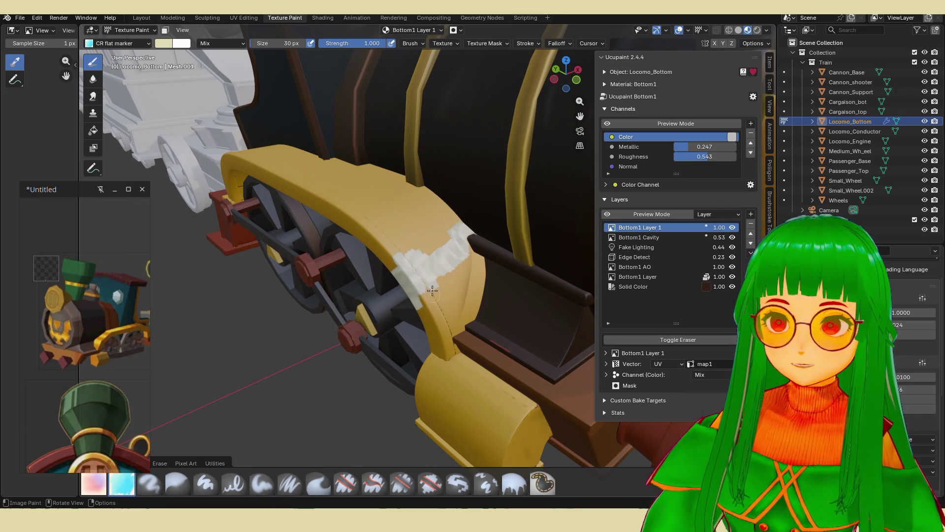
- Paint cream strokes along the edge and front of the lower yellow fender
mouse_move(433, 365)
left_mouse_down()
mouse_move(444, 386)
mouse_move(421, 374)
mouse_move(422, 397)
mouse_move(445, 428)
mouse_move(466, 418)
mouse_move(463, 391)
left_mouse_up()
mouse_move(462, 392)
middle_mouse_down()
mouse_move(408, 340)
mouse_move(444, 337)
mouse_move(397, 328)
middle_mouse_up()
mouse_move(326, 326)
left_mouse_down()
mouse_move(323, 344)
mouse_move(335, 340)
mouse_move(353, 362)
mouse_move(361, 345)
mouse_move(367, 372)
mouse_move(373, 340)
mouse_move(377, 376)
mouse_move(380, 362)
mouse_move(389, 367)
left_mouse_up()
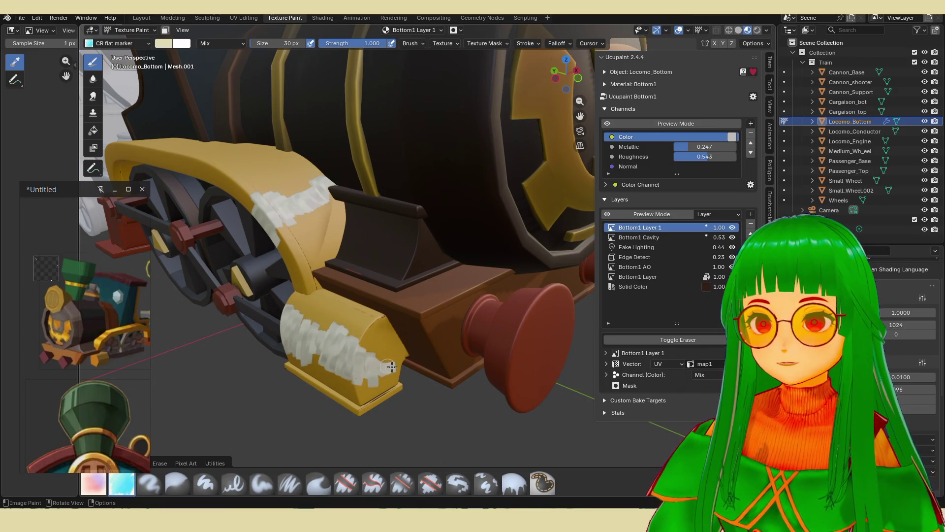
mouse_move(391, 366)
middle_mouse_down()
mouse_move(488, 318)
mouse_move(408, 276)
mouse_move(385, 278)
middle_mouse_up()
- From a front-side view, paint a pale beige stroke over the top of the yellow fender arch
scroll(456, 275, "down", 5)
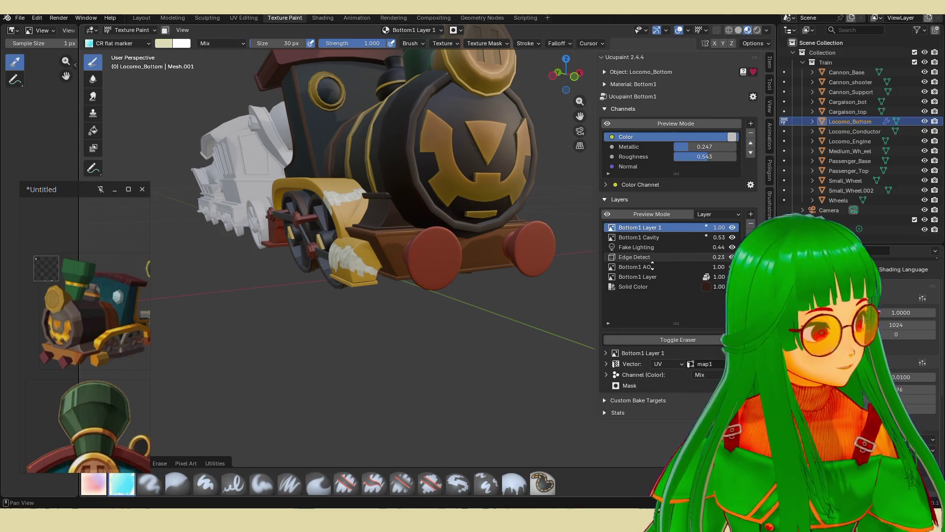
mouse_move(542, 260)
middle_mouse_down()
mouse_move(506, 254)
mouse_move(352, 359)
middle_mouse_up()
scroll(497, 281, "up", 6)
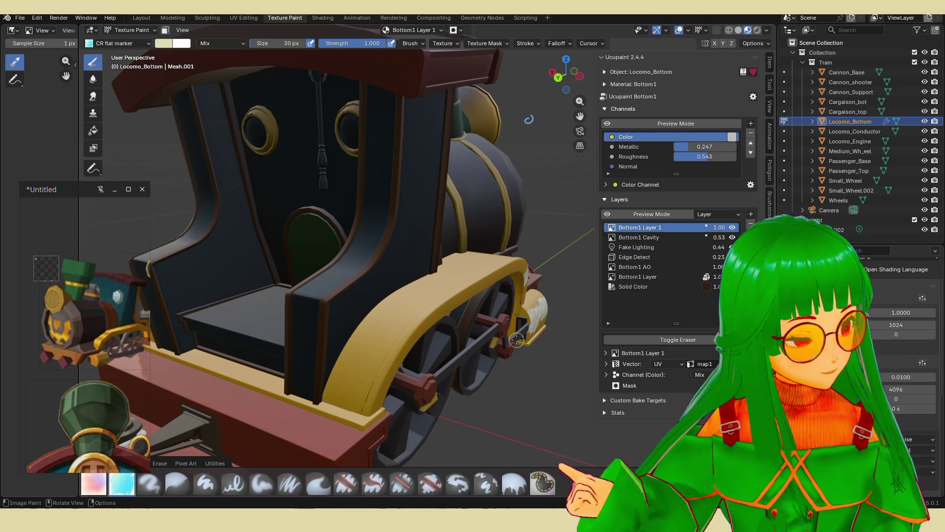
scroll(516, 291, "down", 4)
middle_click_drag(516, 291, 284, 274)
mouse_move(378, 269)
middle_mouse_down()
mouse_move(465, 305)
mouse_move(474, 373)
middle_mouse_up()
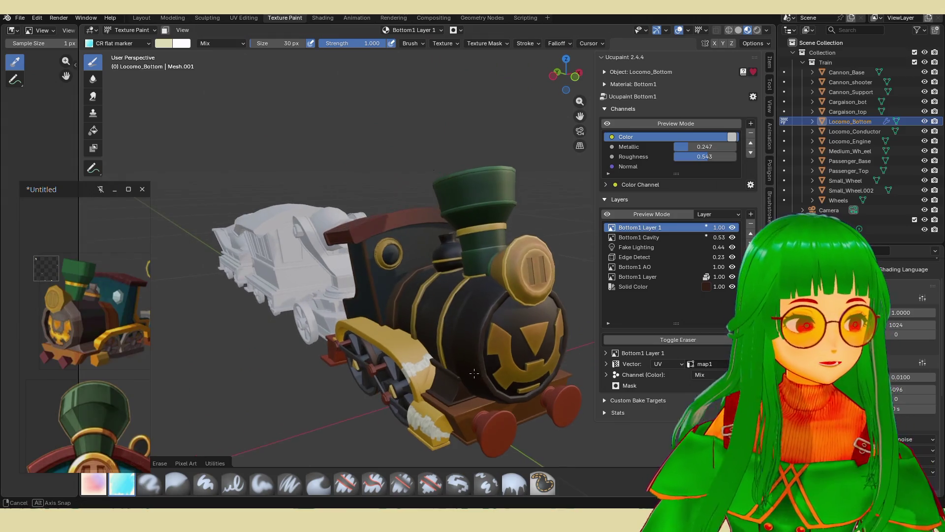
scroll(474, 374, "up", 3)
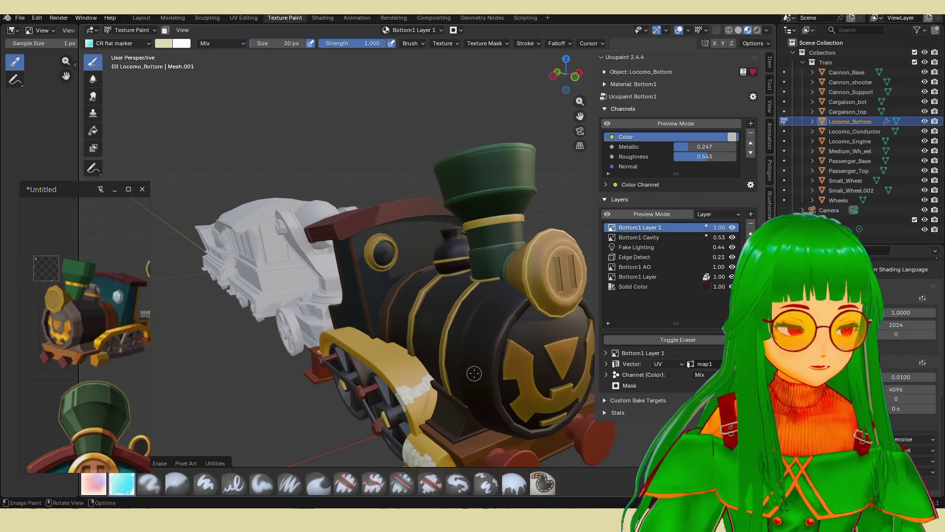
middle_click_drag(475, 373, 460, 370)
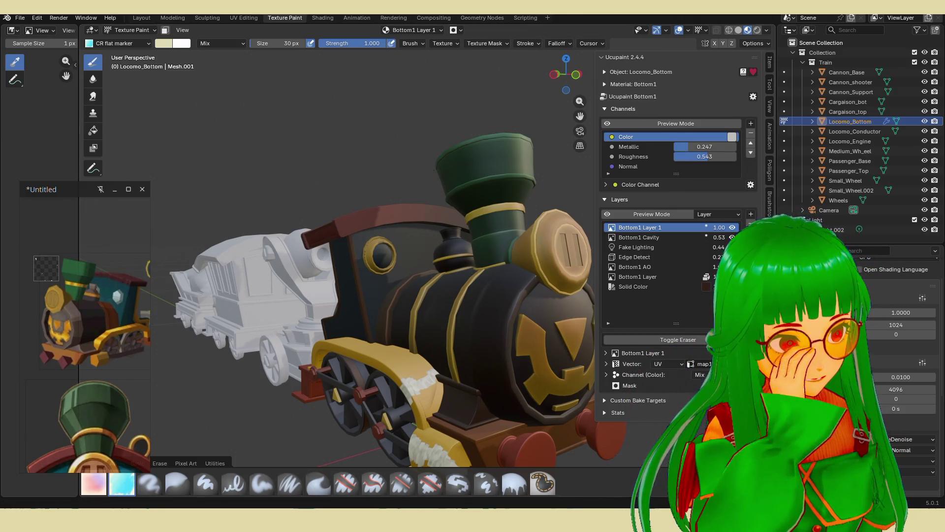
mouse_move(460, 369)
middle_mouse_down()
mouse_move(448, 370)
mouse_move(482, 340)
middle_mouse_up()
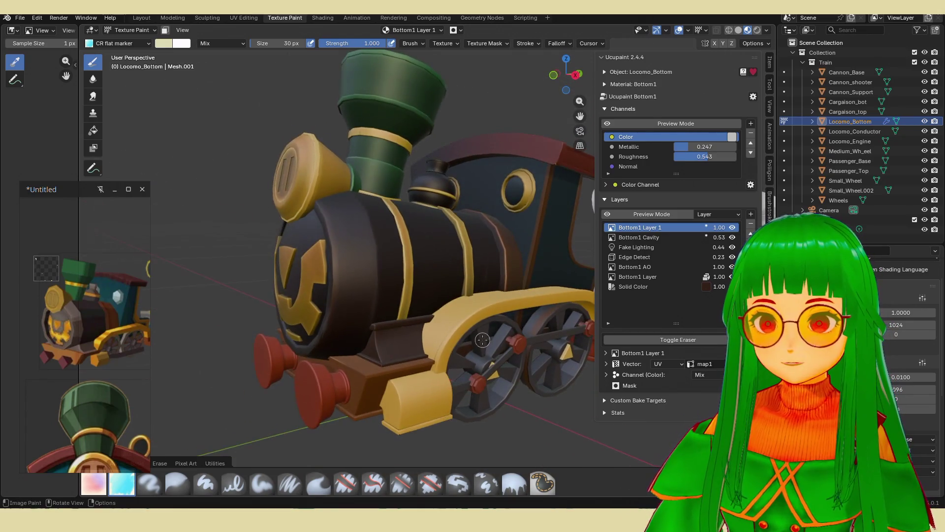
mouse_move(457, 310)
left_mouse_down()
mouse_move(435, 327)
mouse_move(461, 306)
left_mouse_up()
mouse_move(508, 303)
middle_mouse_down()
mouse_move(465, 276)
mouse_move(477, 299)
middle_mouse_up()
mouse_move(476, 299)
left_mouse_down()
mouse_move(478, 276)
mouse_move(461, 286)
mouse_move(468, 300)
mouse_move(489, 290)
mouse_move(477, 312)
mouse_move(486, 319)
left_mouse_up()
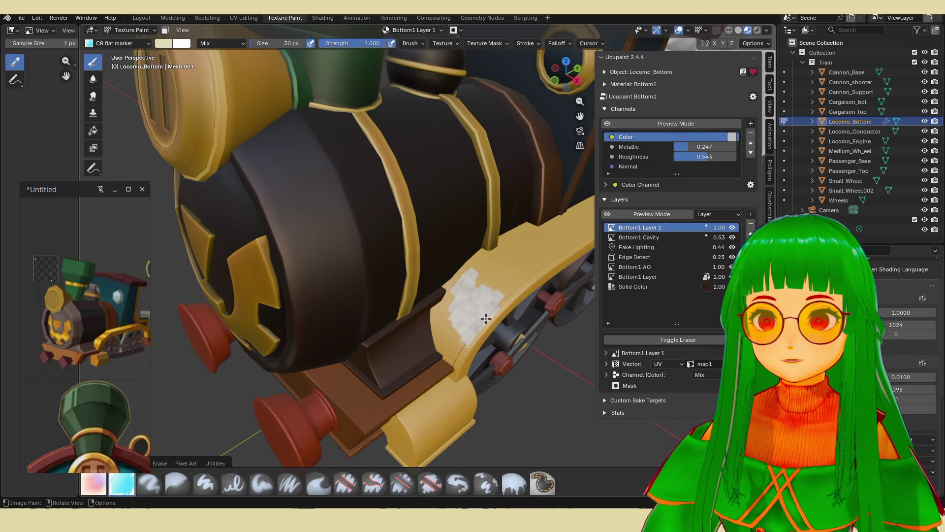
- Dab whitish paint onto the lower yellow frame, the yellow cab side and the wheel arch
mouse_move(419, 431)
left_mouse_down()
mouse_move(420, 442)
mouse_move(464, 391)
left_mouse_up()
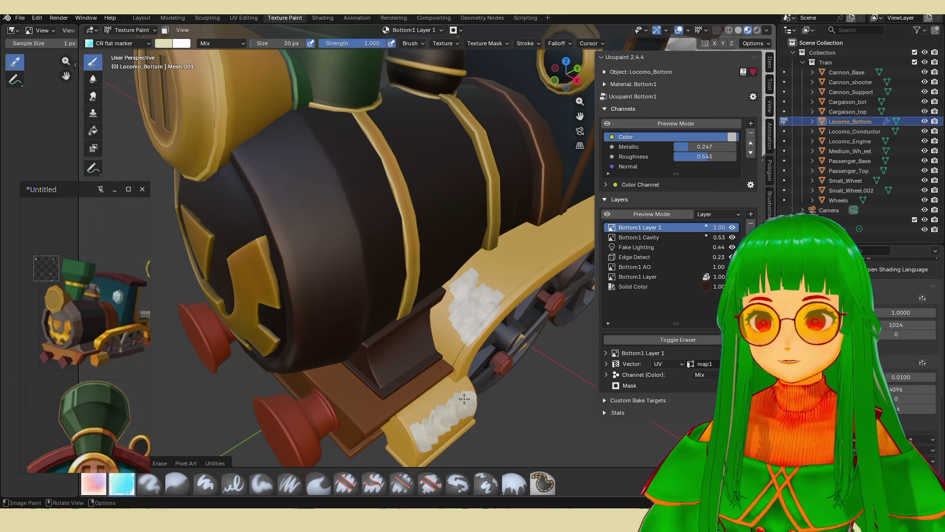
scroll(465, 398, "down", 5)
mouse_move(465, 399)
middle_mouse_down()
mouse_move(205, 147)
mouse_move(295, 152)
mouse_move(354, 334)
middle_mouse_up()
scroll(353, 333, "up", 5)
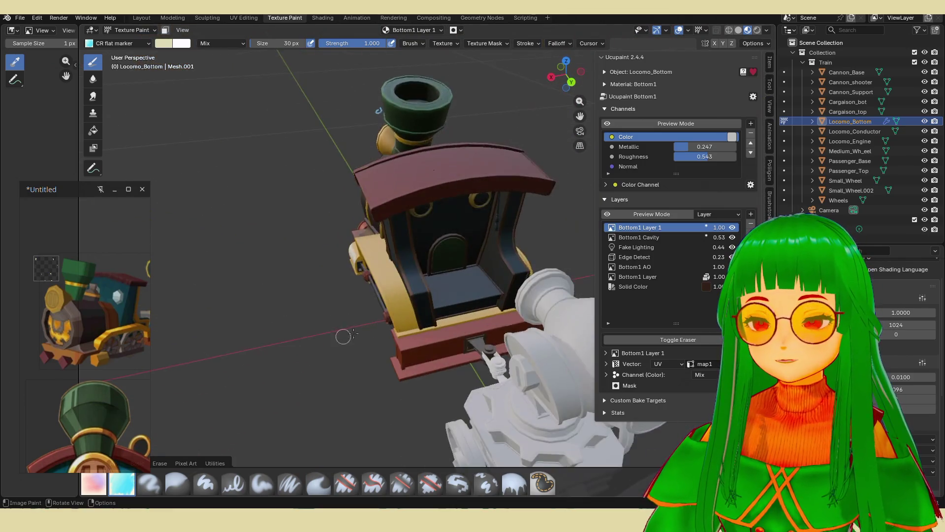
scroll(353, 334, "up", 2)
scroll(386, 312, "up", 3)
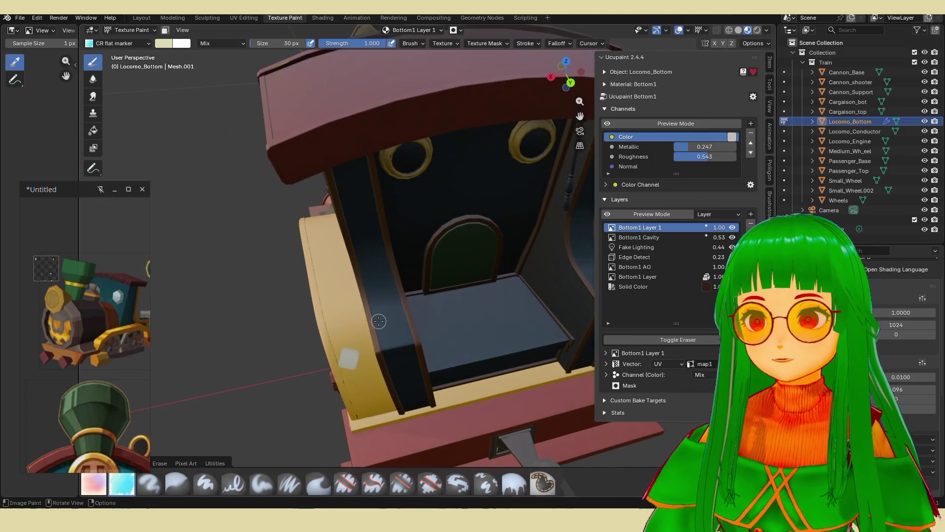
mouse_move(335, 352)
left_mouse_down()
mouse_move(344, 369)
mouse_move(345, 347)
mouse_move(364, 359)
mouse_move(339, 357)
left_mouse_up()
middle_click_drag(378, 321, 352, 308)
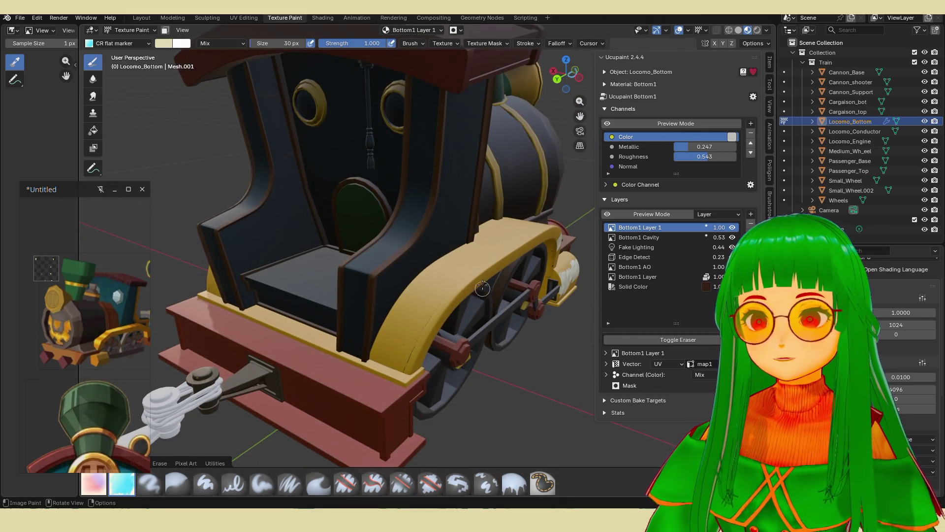
mouse_move(426, 287)
left_mouse_down()
mouse_move(411, 320)
mouse_move(418, 330)
mouse_move(448, 286)
mouse_move(406, 303)
left_mouse_up()
mouse_move(407, 303)
middle_mouse_down()
mouse_move(441, 352)
mouse_move(491, 286)
mouse_move(299, 442)
middle_mouse_up()
- Switch to the Smear brush with Strength about 0.5 and Size 70 px
left_click(318, 482)
scroll(455, 255, "up", 2)
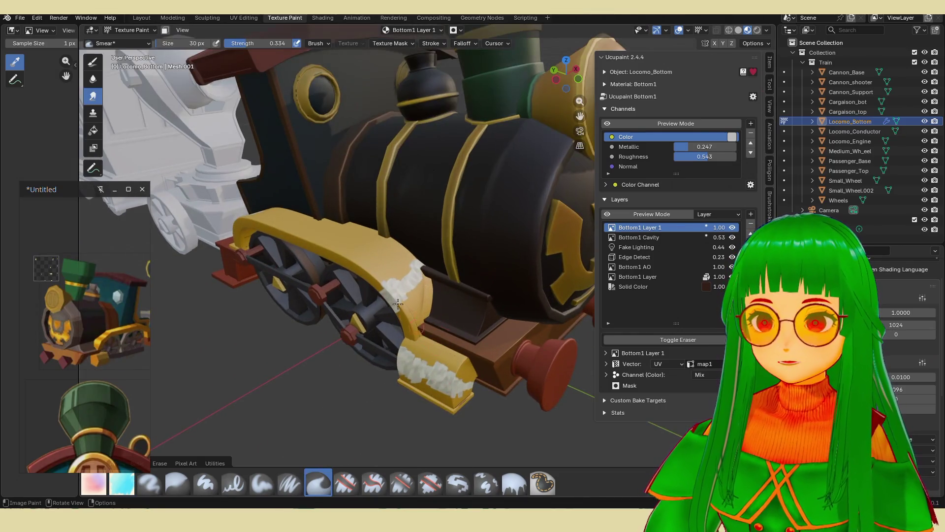
key("shift+f")
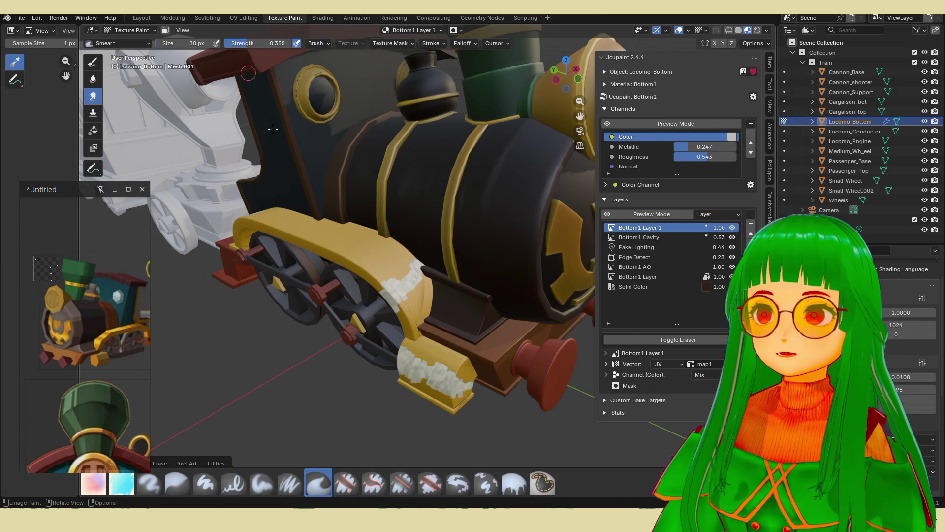
scroll(379, 277, "up", 2)
scroll(380, 277, "up", 1)
key("shift+f")
left_click(461, 336)
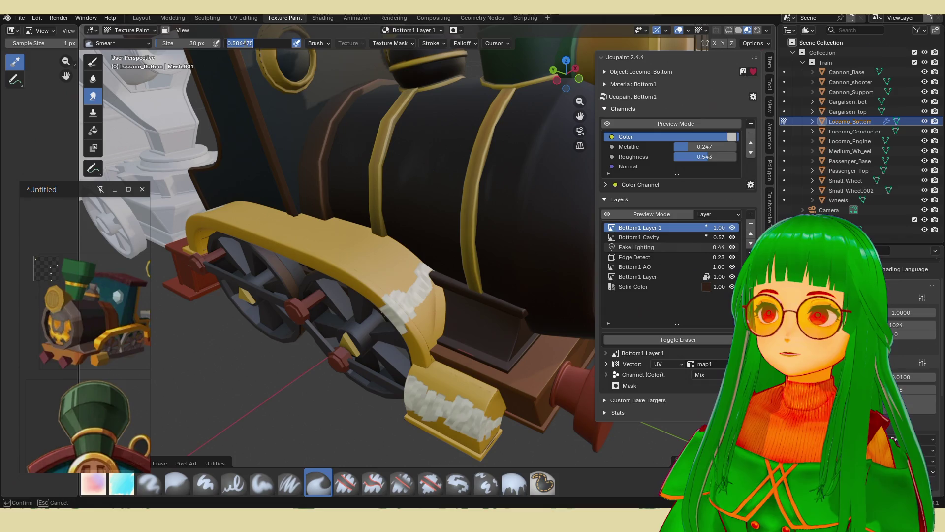
left_click(187, 44)
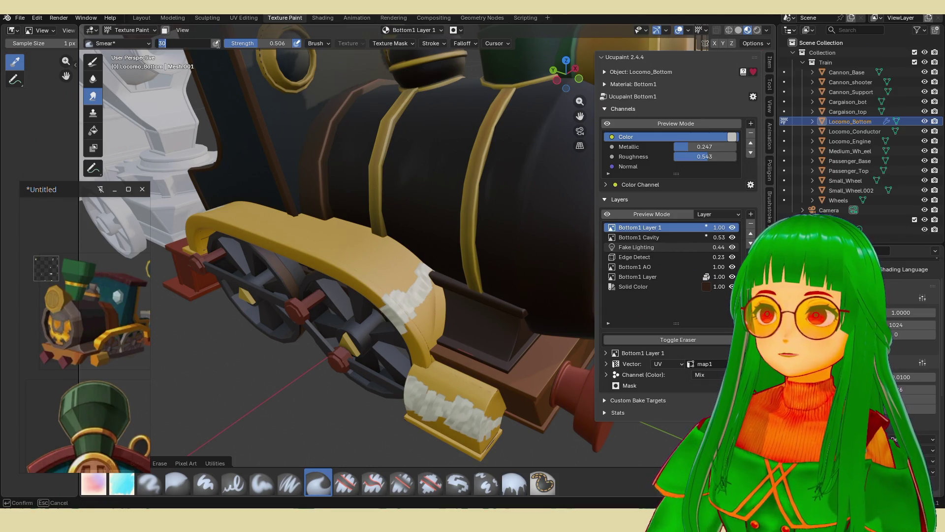
type("70")
key("Return")
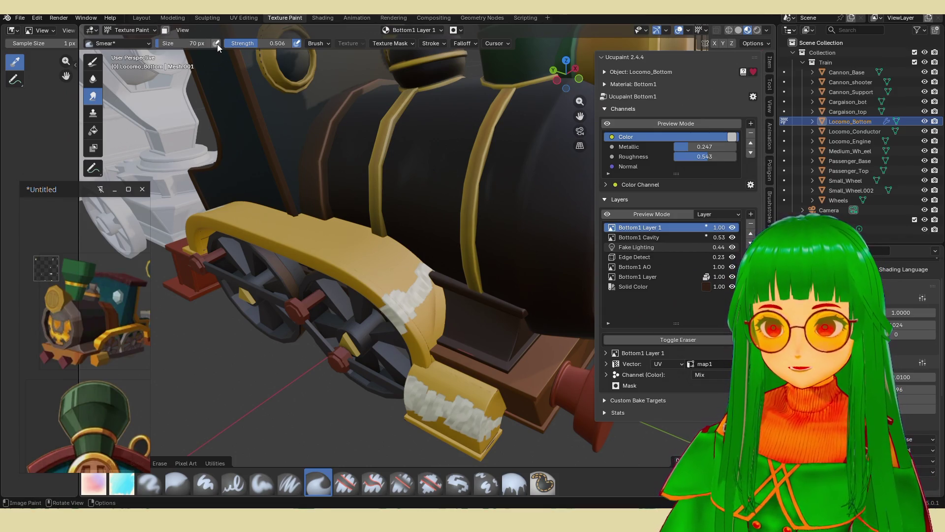
- Smear the white patches along the fender edge and across the yellow front block
left_click_drag(387, 268, 422, 297)
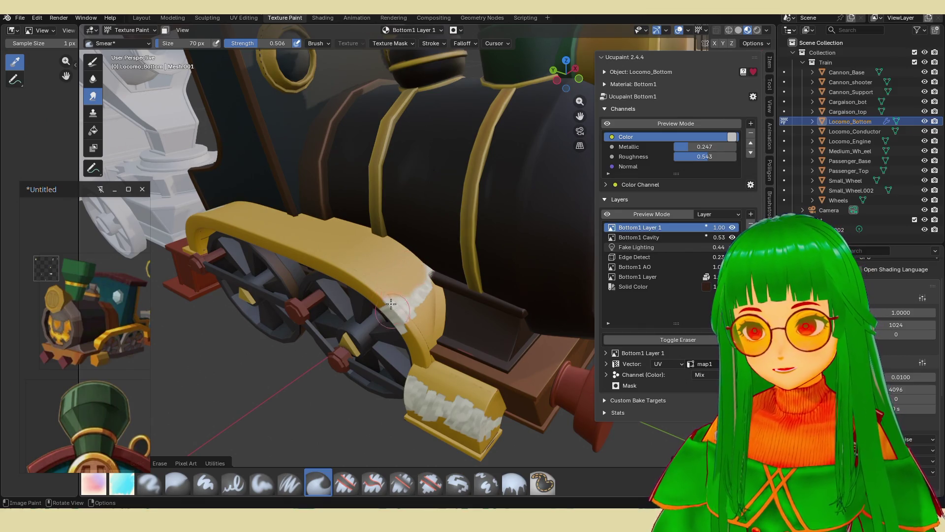
left_click_drag(421, 316, 421, 266)
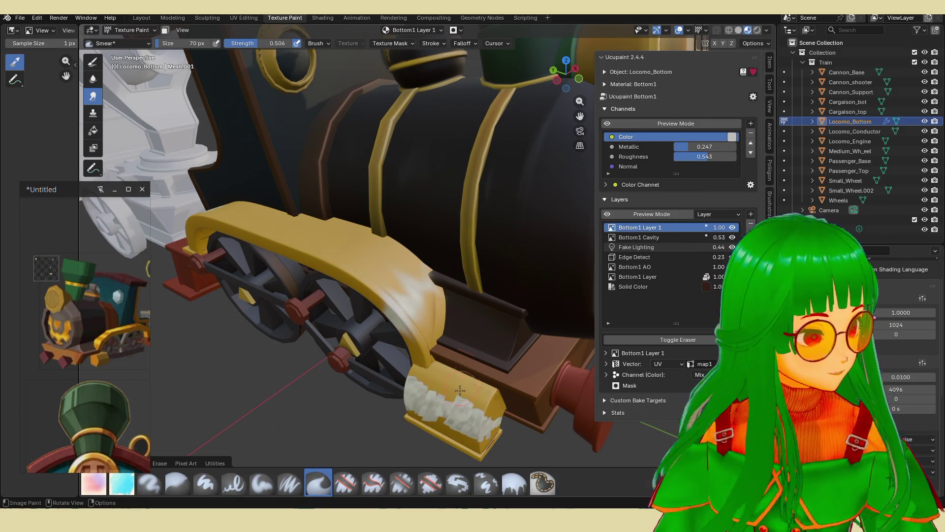
middle_click_drag(485, 354, 492, 312)
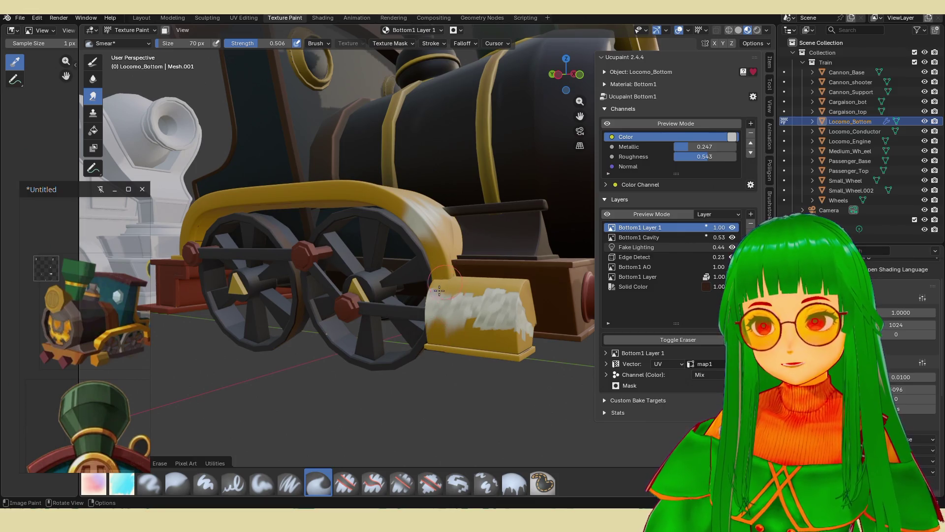
left_click_drag(492, 292, 526, 309)
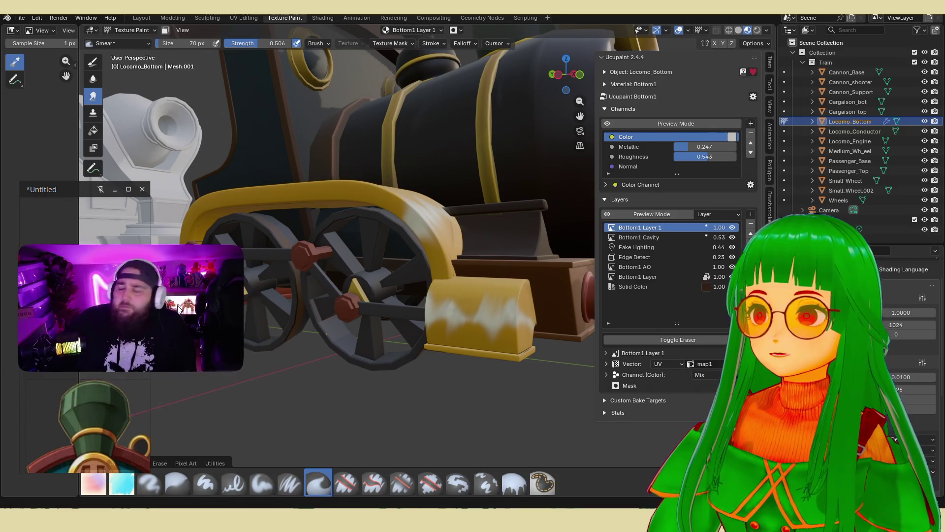
- Add a PureRef text note reading 'CHAUDASSE' to the reference board
mouse_move(73, 189)
left_mouse_down()
mouse_move(182, 80)
mouse_move(211, 249)
mouse_move(199, 285)
mouse_move(148, 103)
left_mouse_up()
left_click_drag(151, 157, 169, 252)
right_click(157, 153)
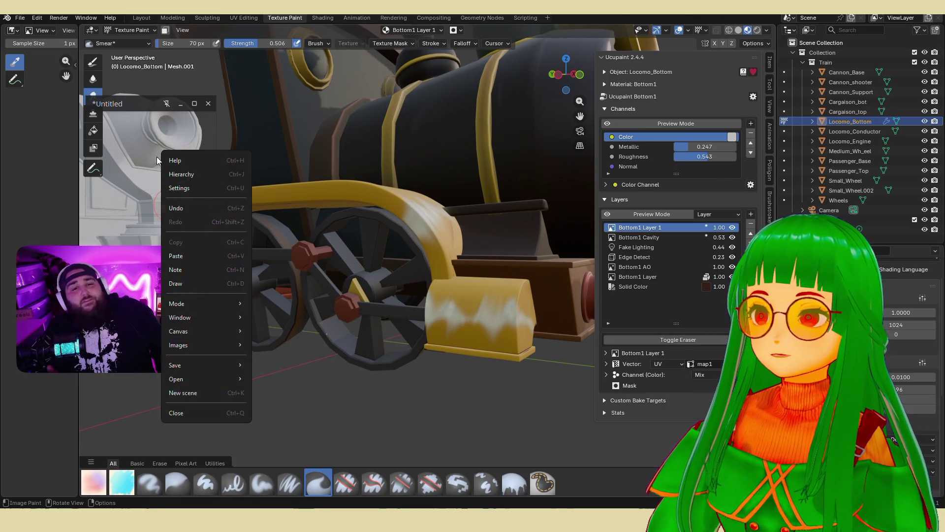
mouse_move(187, 304)
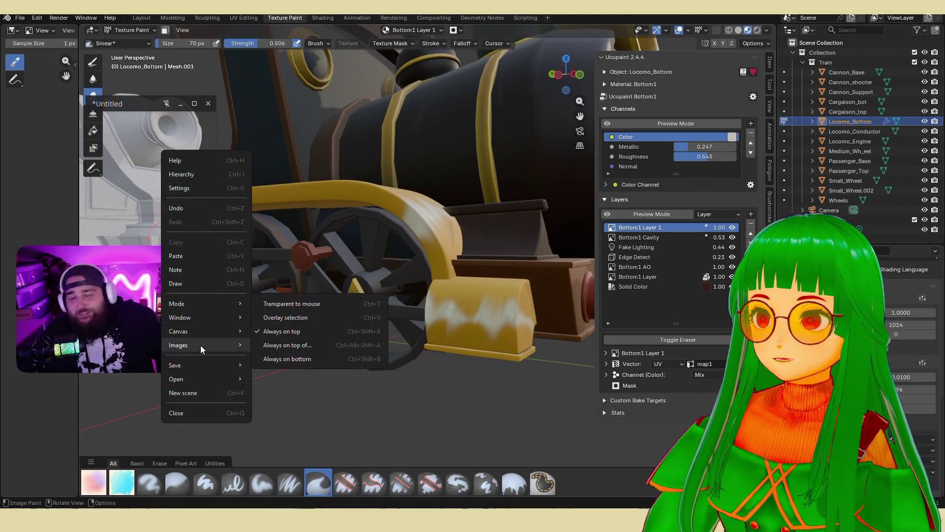
mouse_move(206, 379)
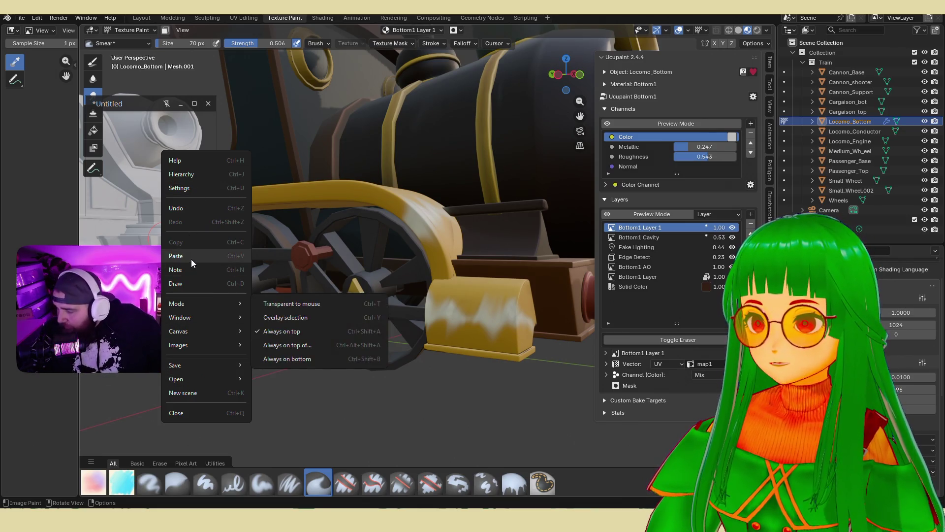
left_click(191, 273)
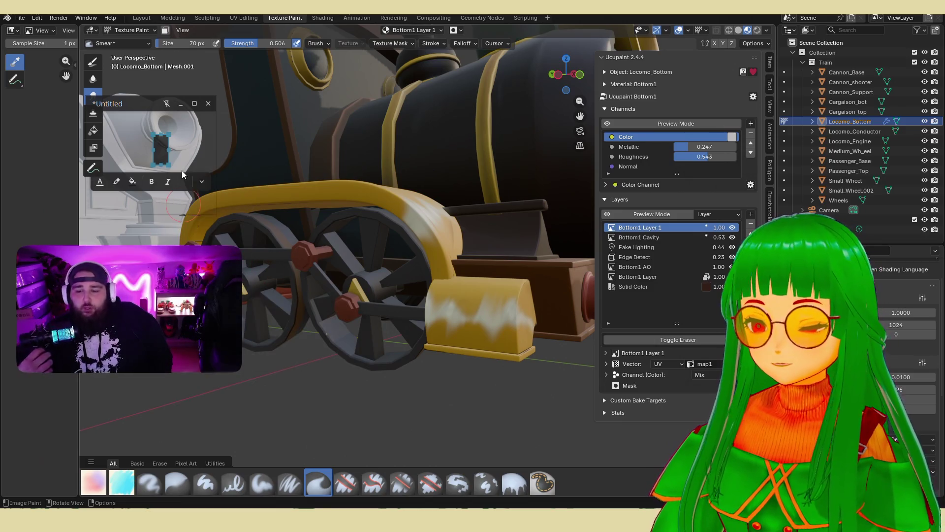
type("cha")
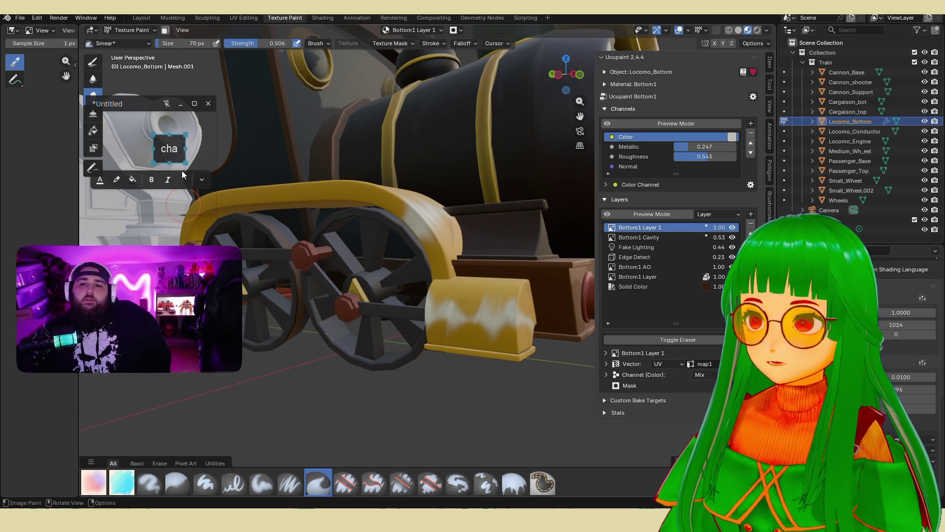
key("BackSpace")
key("BackSpace")
key("BackSpace")
type("CHAUDASSE")
- Add a second note line with the Twitch channel name and shift the note slightly left
mouse_move(183, 159)
left_mouse_down()
mouse_move(173, 120)
mouse_move(101, 207)
left_mouse_up()
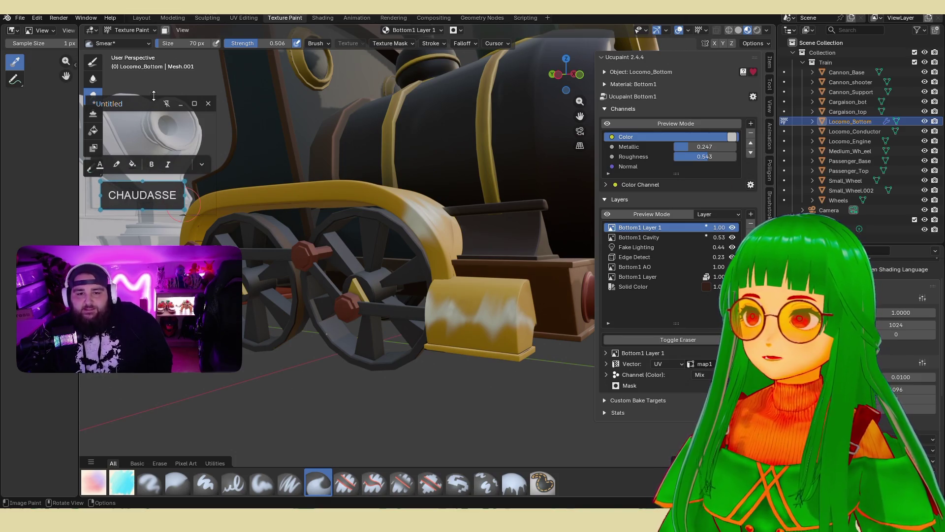
left_click_drag(144, 105, 93, 97)
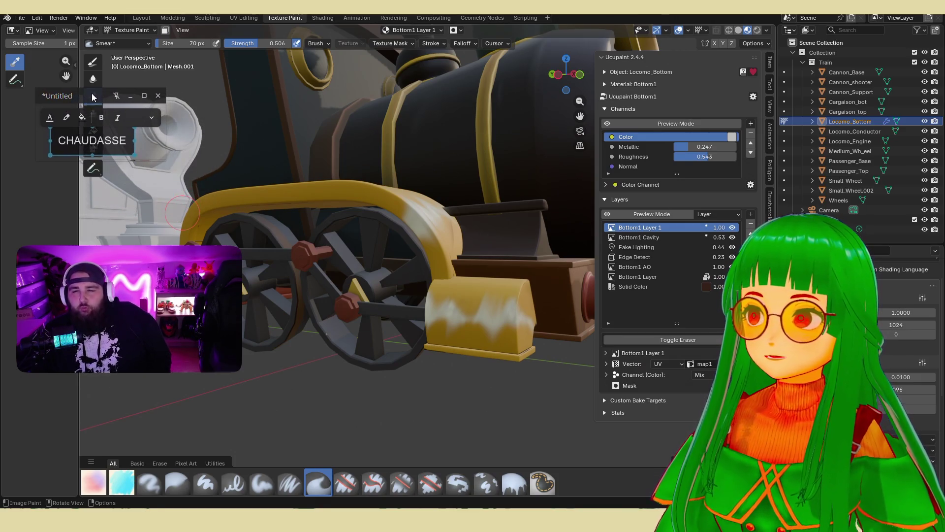
left_click(131, 141)
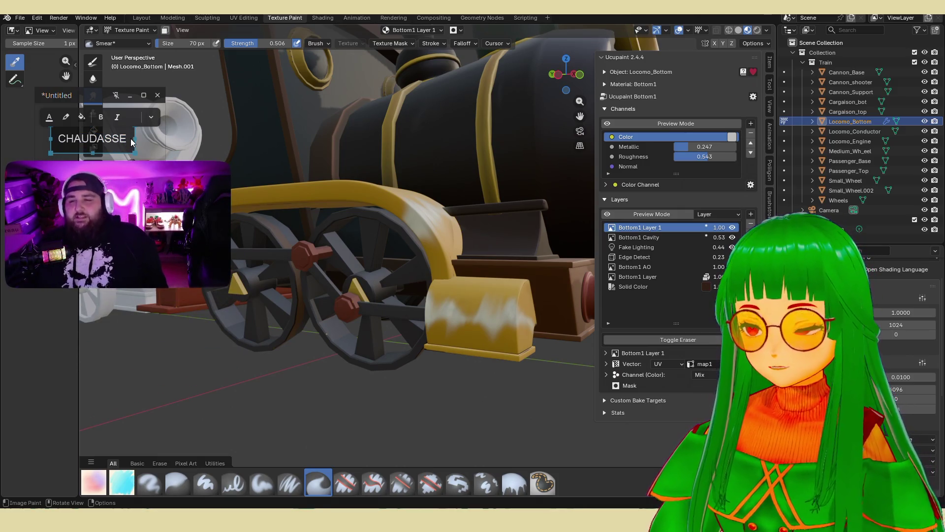
key("Return")
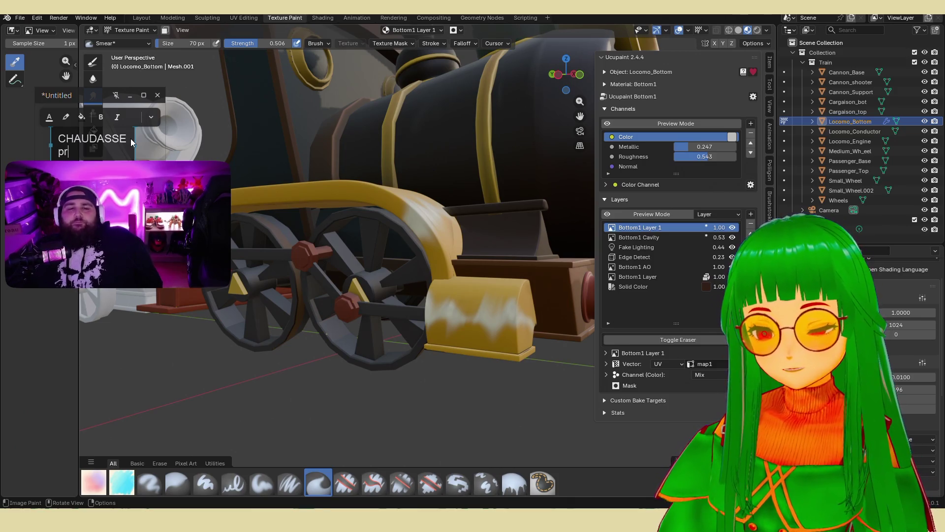
type("PRINCE")
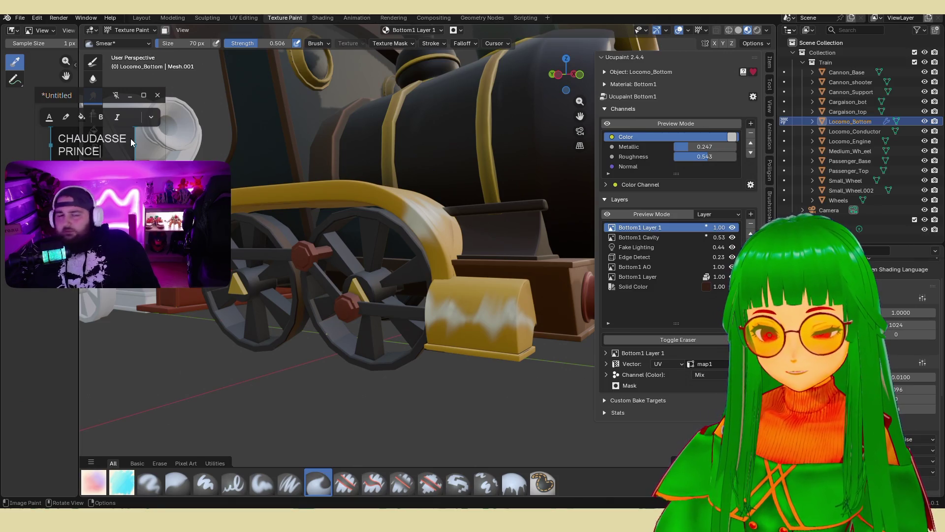
type("LAREAU D")
key("BackSpace")
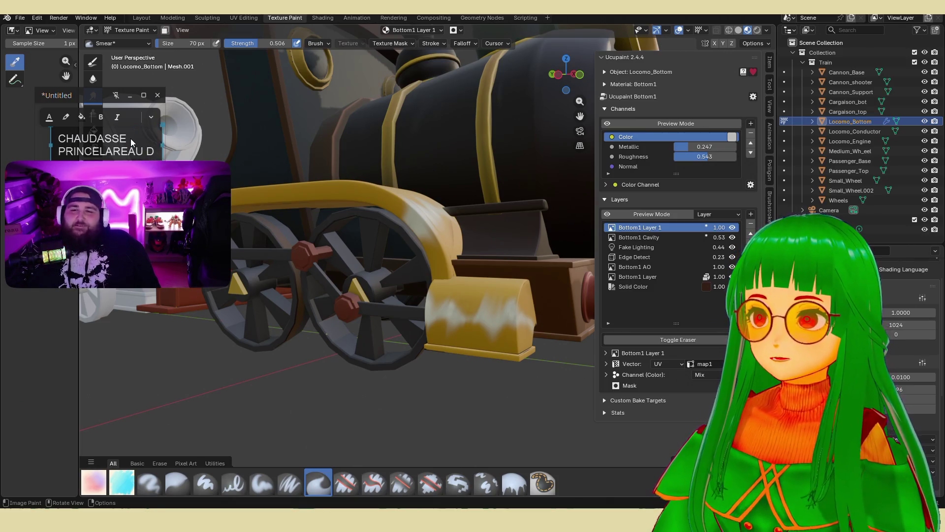
type("SUF")
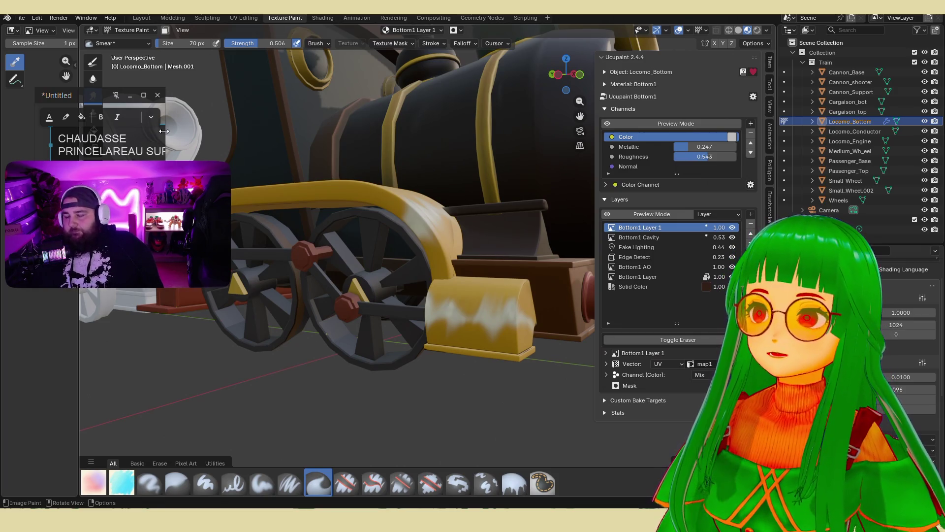
type(" TWITCH")
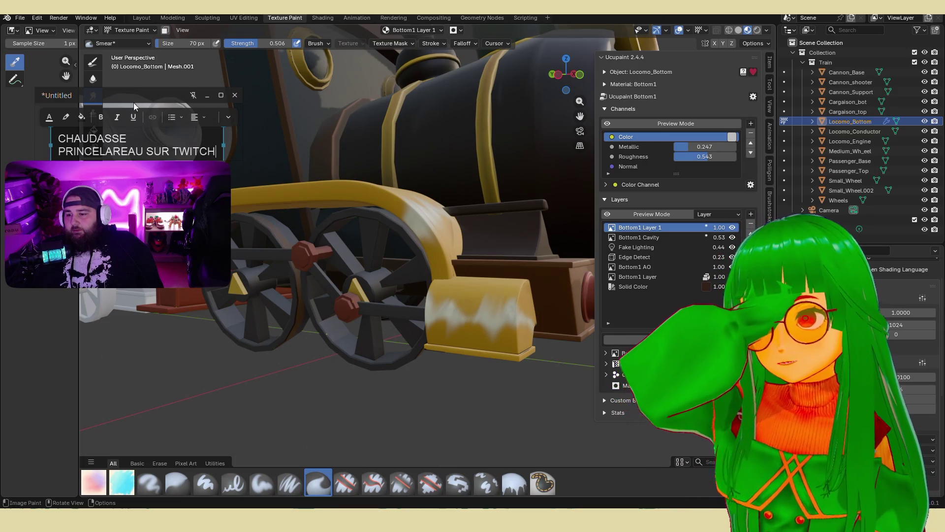
left_click_drag(147, 95, 132, 91)
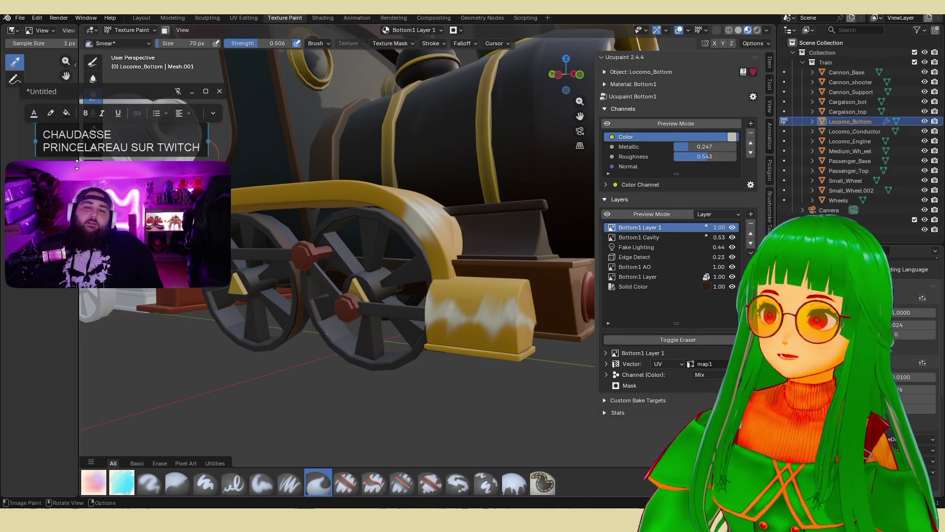
- Smear the white paint on the yellow front block into a zigzag streak
left_click(126, 148)
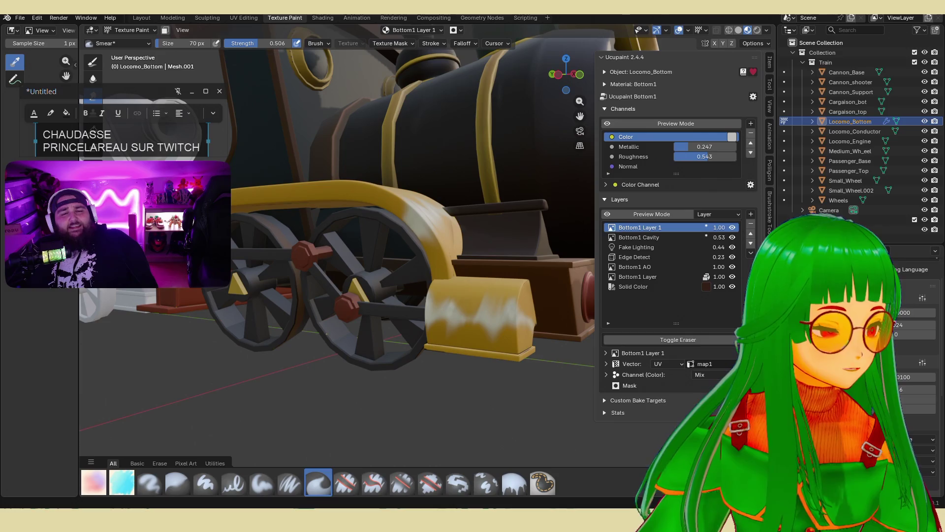
middle_click_drag(477, 191, 464, 286)
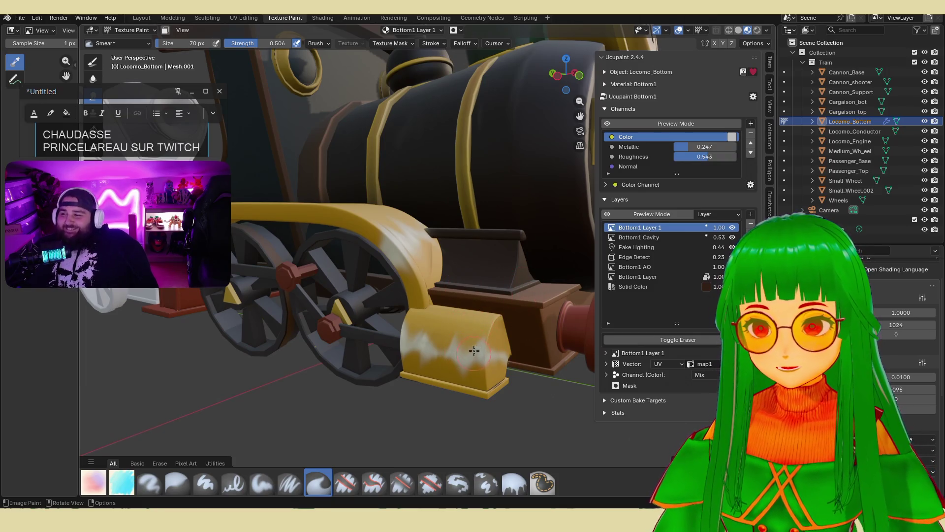
mouse_move(479, 369)
left_mouse_down()
mouse_move(434, 337)
mouse_move(461, 345)
mouse_move(465, 361)
mouse_move(481, 351)
left_mouse_up()
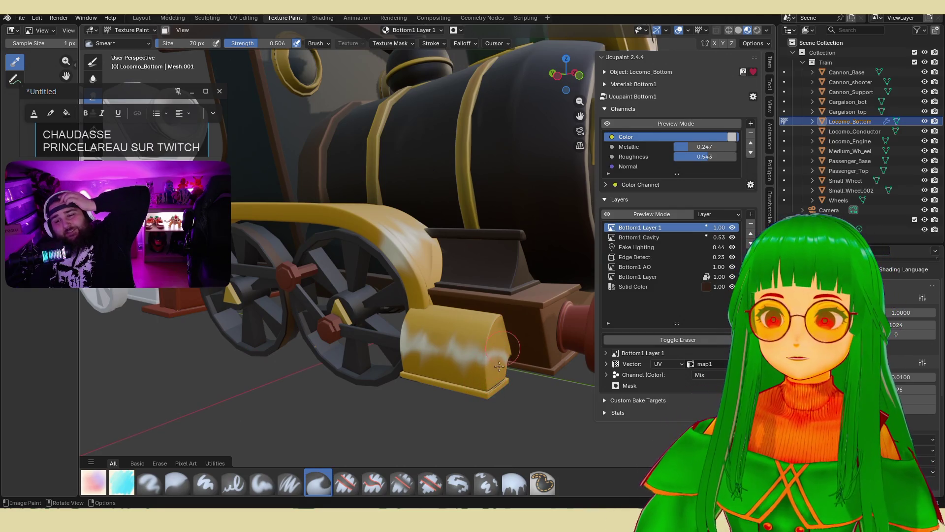
scroll(514, 314, "down", 5)
middle_click_drag(514, 314, 450, 303)
- Smear the white smudge up the yellow wheel arch beside the cab into a faint streak
scroll(451, 303, "up", 6)
key("e")
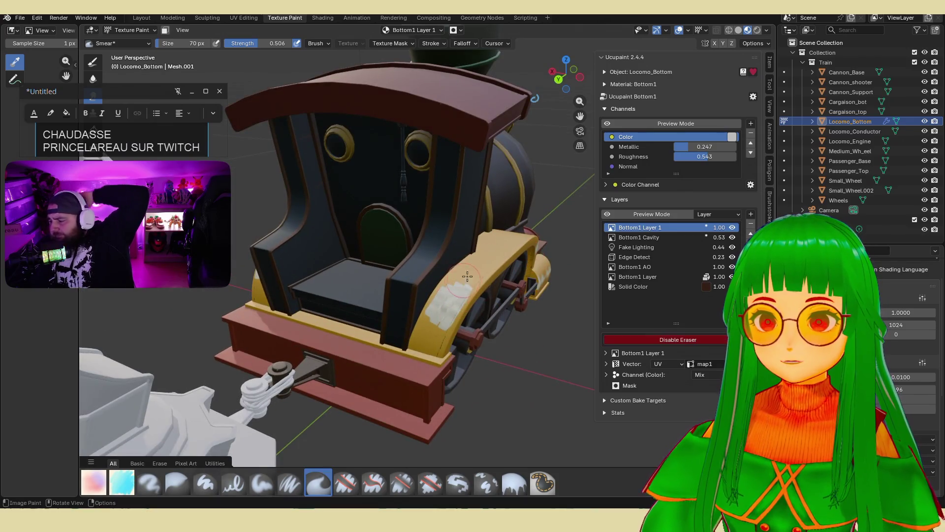
key("e")
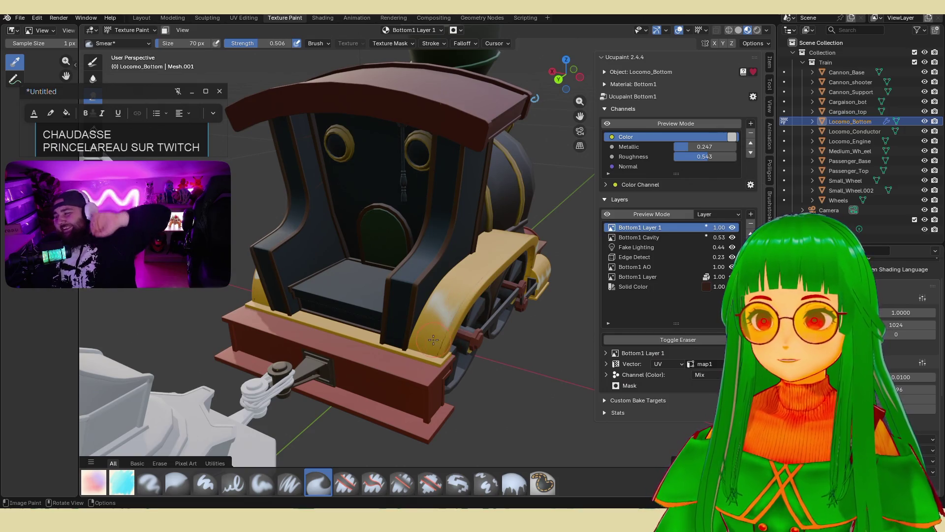
mouse_move(475, 277)
middle_mouse_down()
mouse_move(477, 289)
mouse_move(436, 294)
mouse_move(443, 286)
middle_mouse_up()
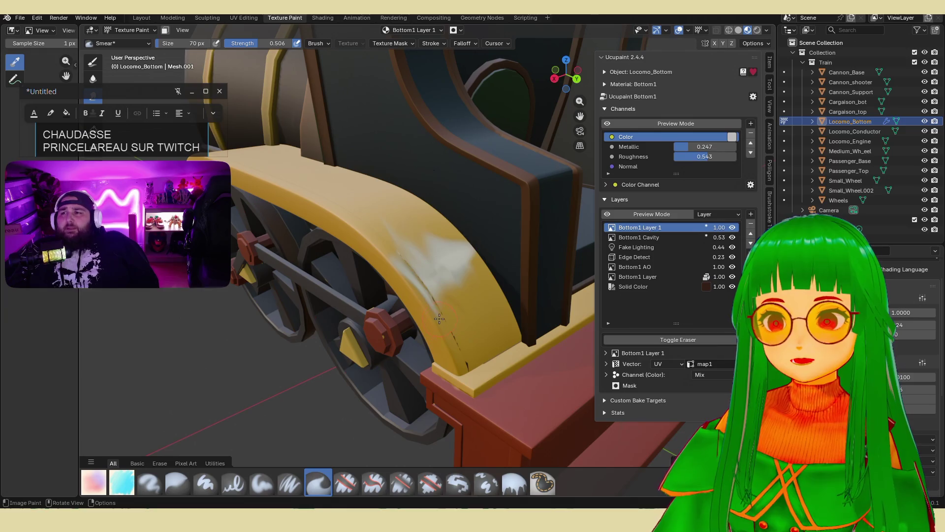
left_click_drag(483, 302, 484, 280)
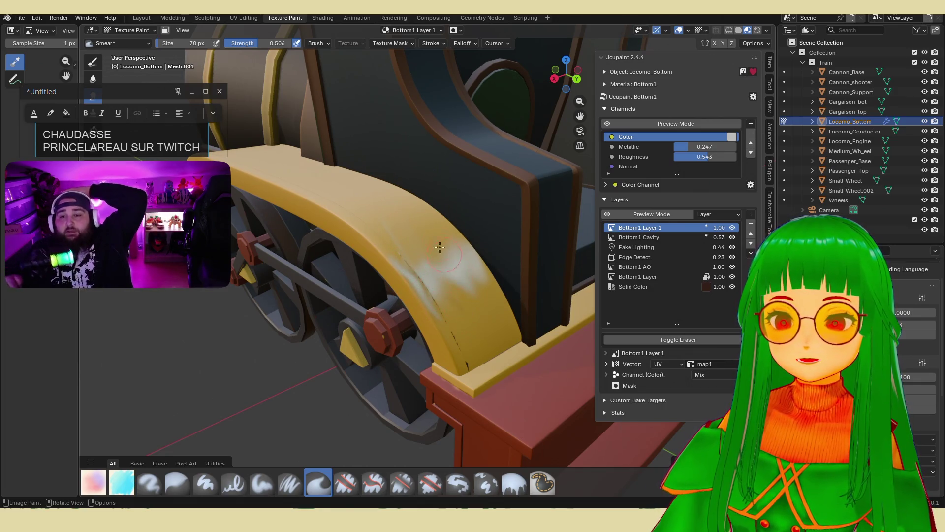
left_click_drag(487, 294, 480, 264)
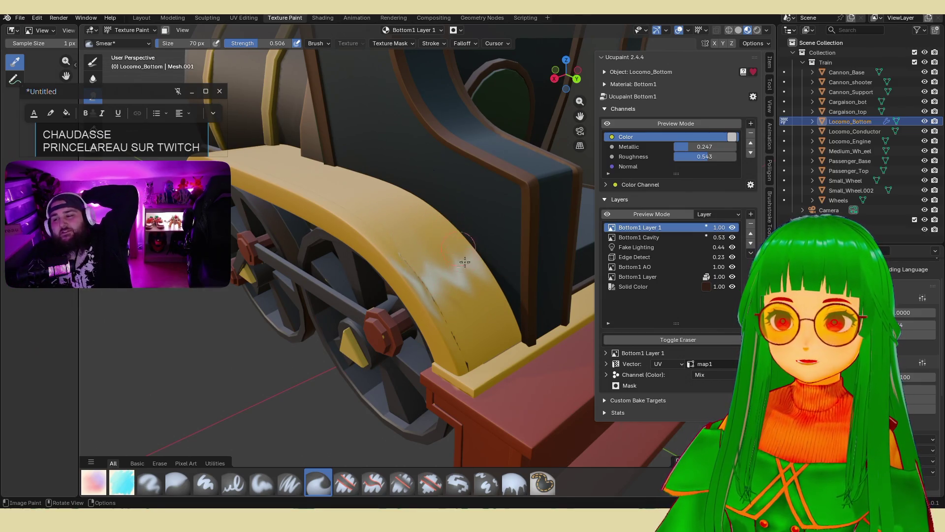
mouse_move(442, 287)
middle_mouse_down()
mouse_move(384, 320)
mouse_move(401, 304)
middle_mouse_up()
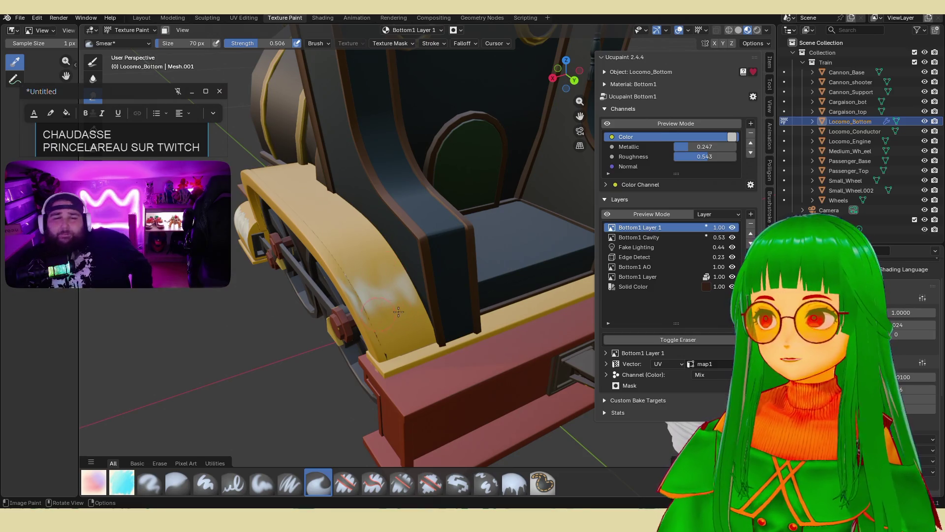
mouse_move(399, 278)
middle_mouse_down()
mouse_move(454, 249)
mouse_move(458, 264)
middle_mouse_up()
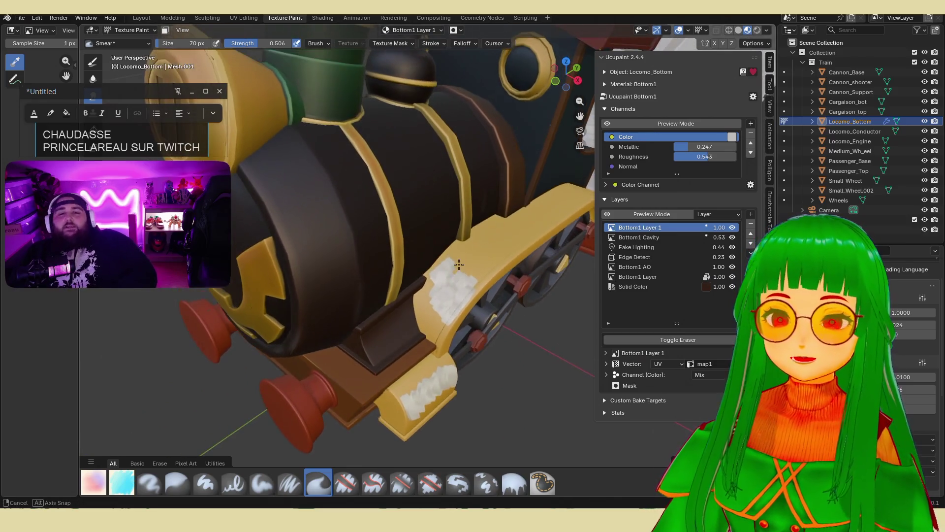
- Smear the white patches on the yellow frame beside the boiler, blending lower streaks back to yellow
scroll(458, 269, "up", 3)
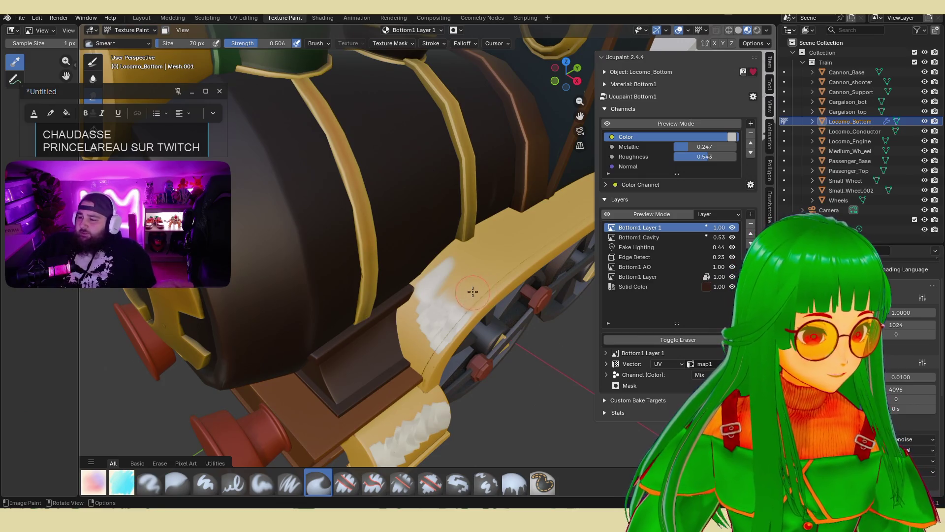
mouse_move(433, 296)
left_mouse_down()
mouse_move(429, 328)
mouse_move(440, 325)
left_mouse_up()
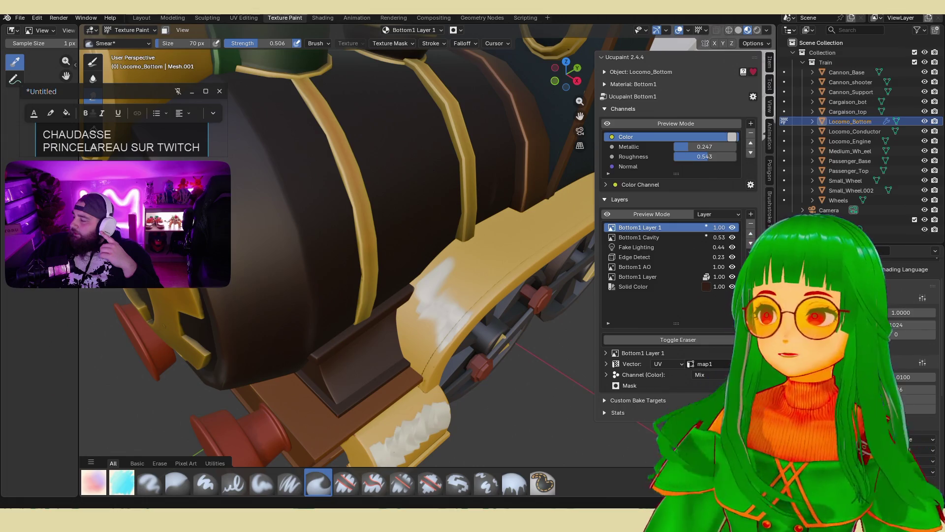
middle_click_drag(494, 274, 463, 347)
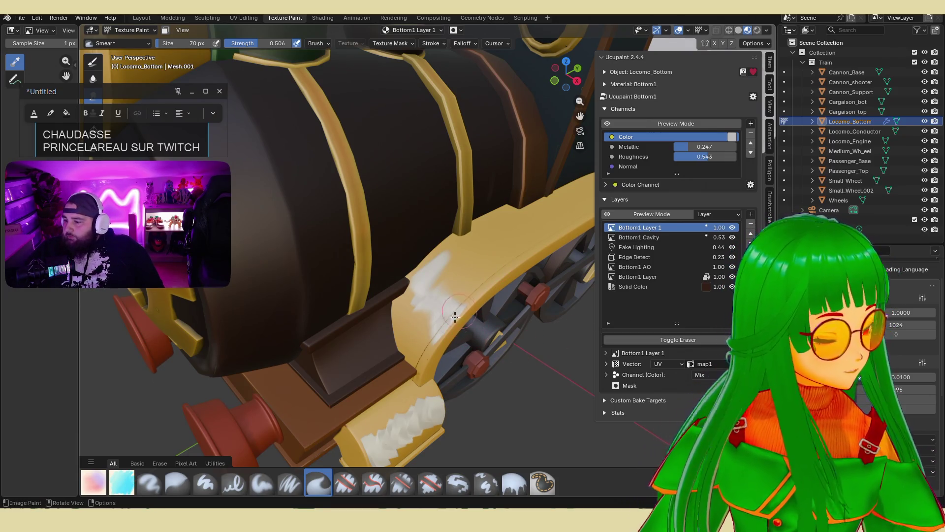
mouse_move(430, 336)
left_mouse_down()
mouse_move(414, 277)
mouse_move(444, 259)
mouse_move(422, 282)
mouse_move(423, 339)
left_mouse_up()
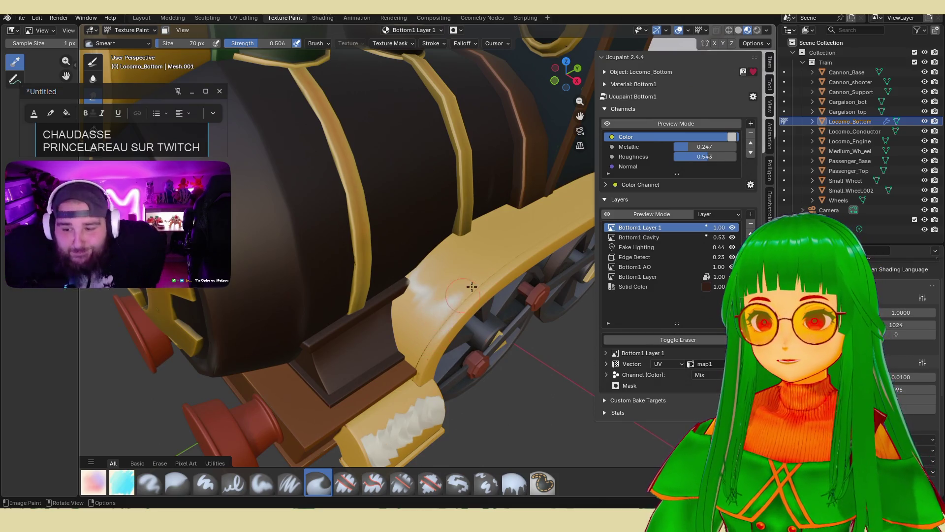
mouse_move(419, 408)
middle_mouse_down()
mouse_move(449, 373)
mouse_move(487, 363)
middle_mouse_up()
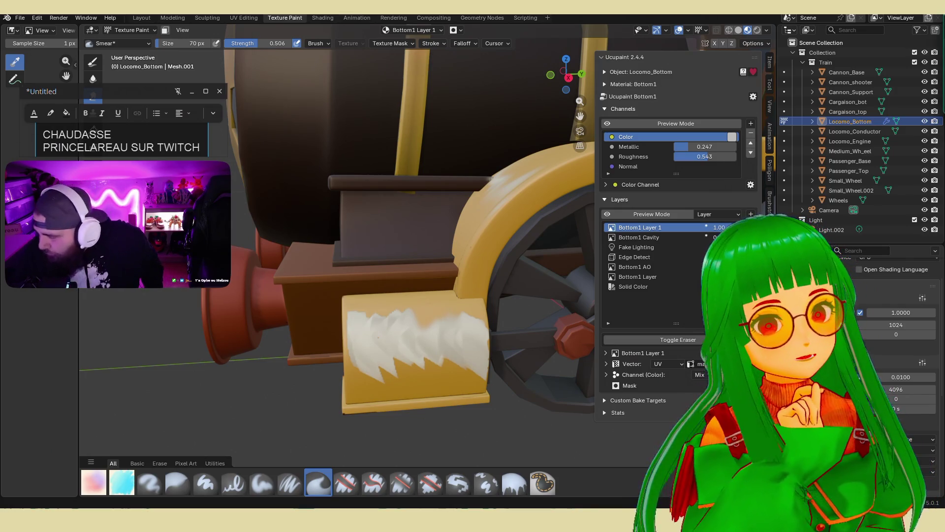
- Capture a screen snip of the webcam area
key("super+shift+s")
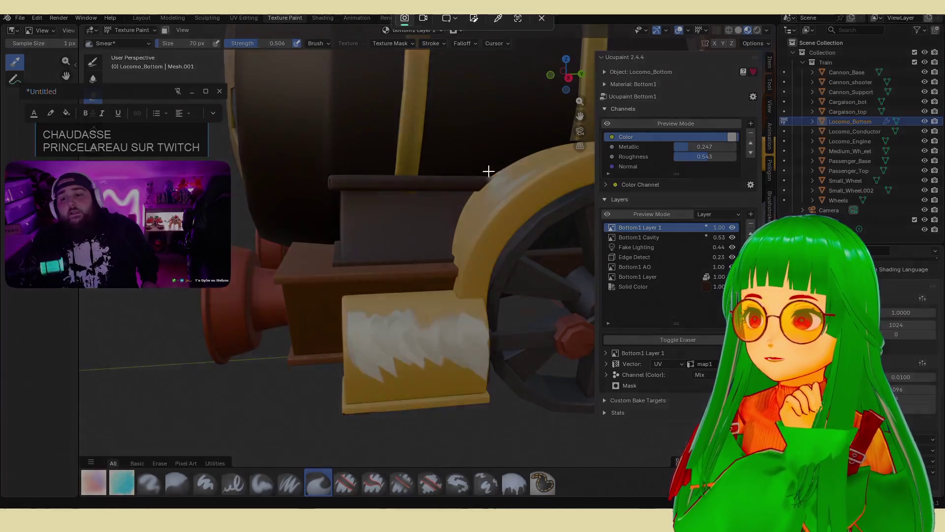
mouse_move(10, 166)
left_mouse_down()
mouse_move(225, 287)
mouse_move(222, 277)
left_mouse_up()
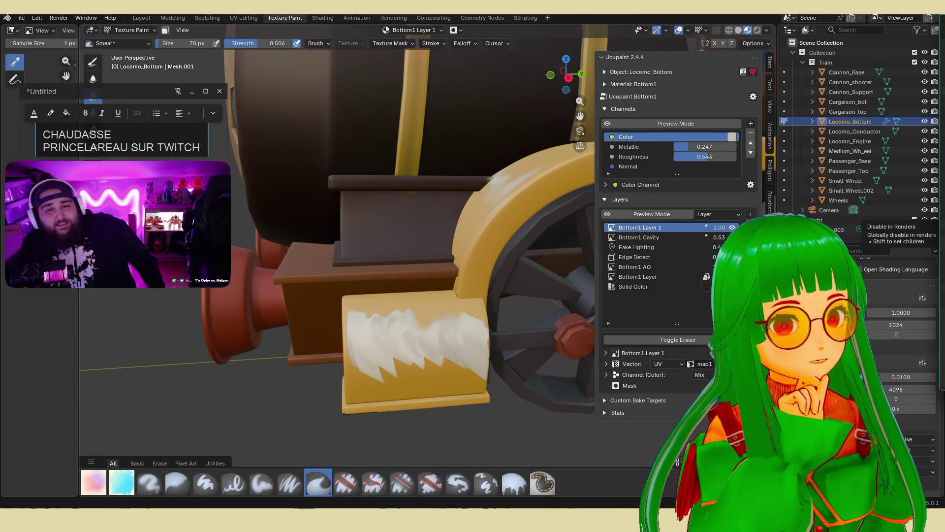
mouse_move(123, 232)
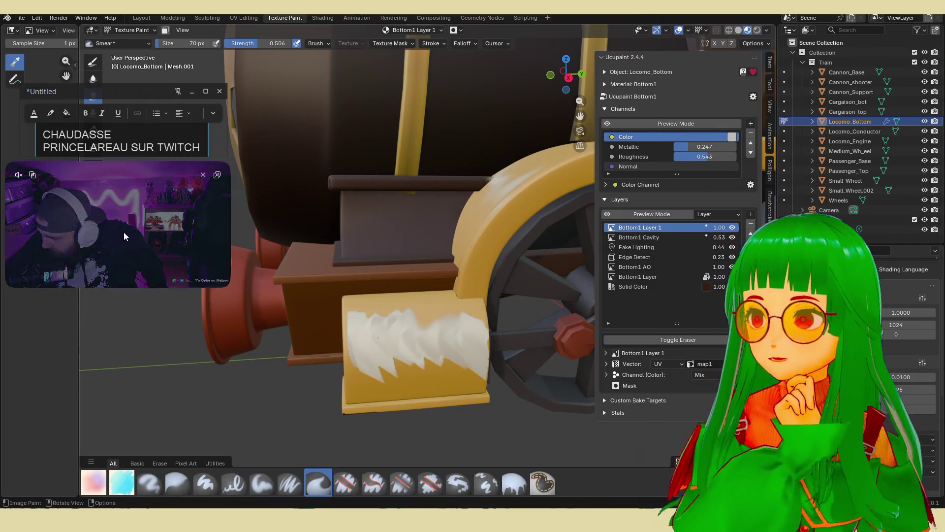
- Smear the left side and jagged lower edge of the front-block white paint into a soft wave
middle_click_drag(433, 315, 453, 317)
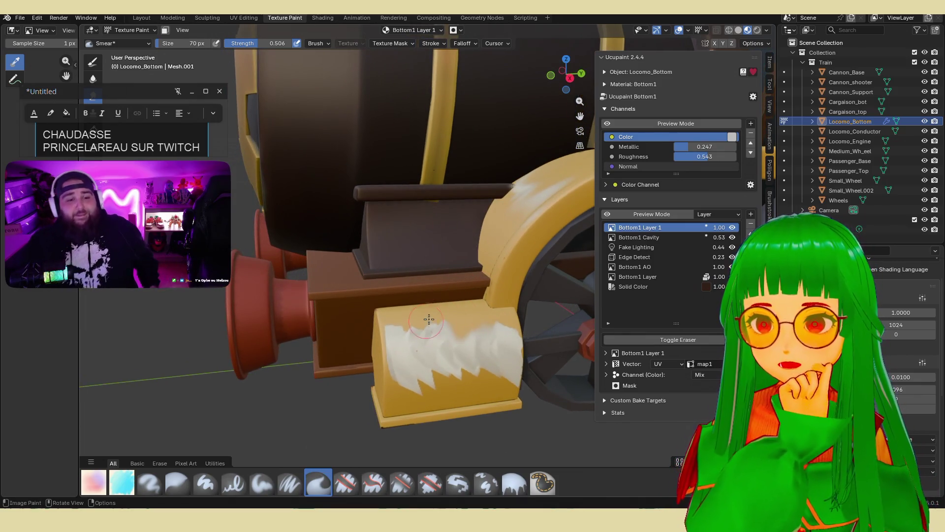
mouse_move(413, 334)
left_mouse_down()
mouse_move(397, 344)
mouse_move(386, 331)
mouse_move(399, 370)
mouse_move(431, 383)
left_mouse_up()
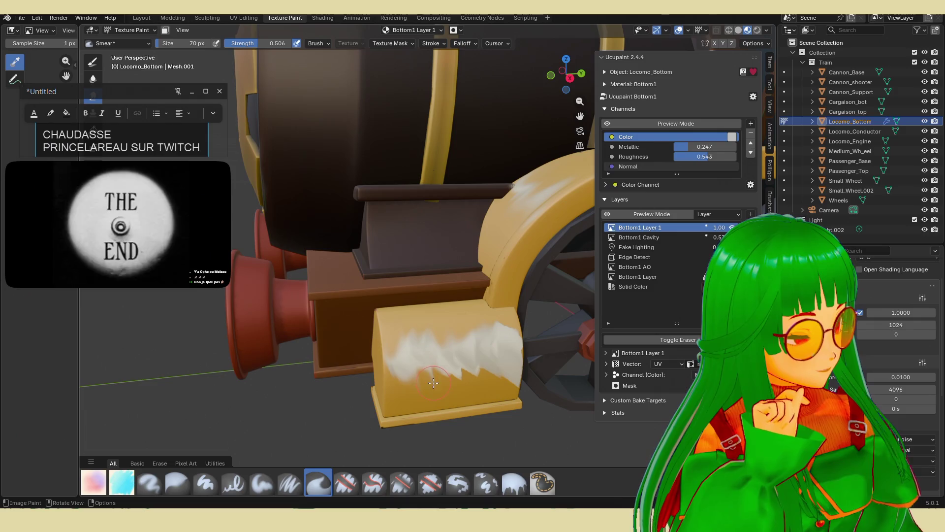
mouse_move(431, 340)
left_mouse_down()
mouse_move(462, 335)
mouse_move(460, 392)
mouse_move(468, 332)
mouse_move(481, 331)
mouse_move(492, 385)
mouse_move(518, 354)
mouse_move(510, 345)
mouse_move(490, 364)
left_mouse_up()
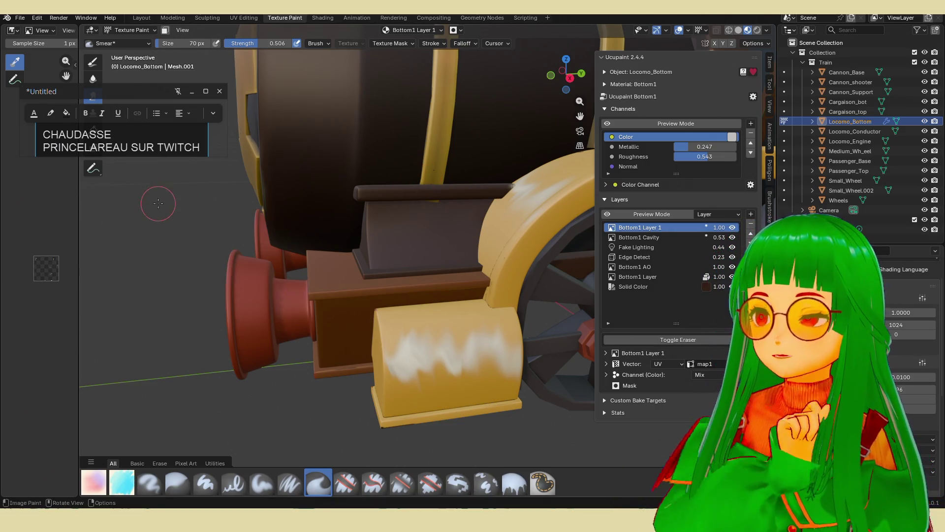
key("ctrl+v")
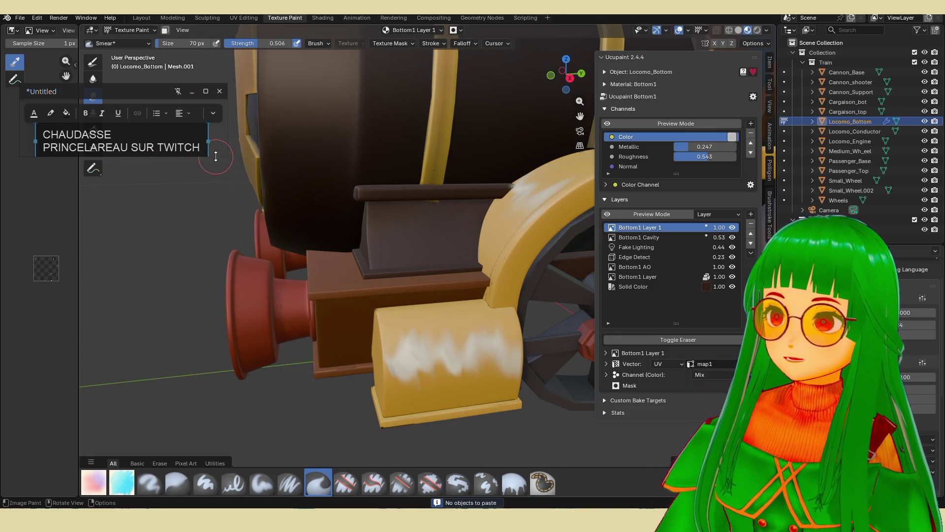
- Paste the webcam snapshot into the enlarged PureRef note, placed and scaled under the text
left_click_drag(215, 156, 217, 303)
left_click(189, 261)
key("ctrl+v")
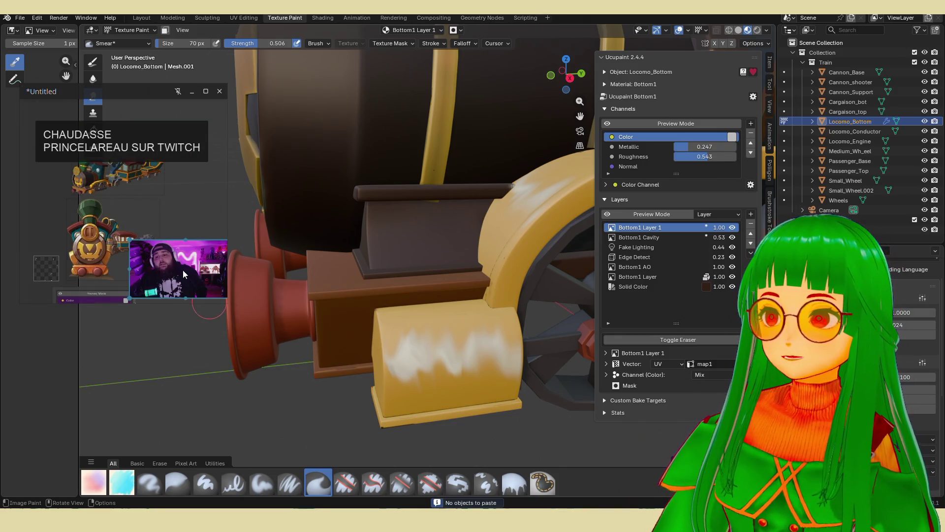
left_click_drag(182, 270, 87, 200)
left_click_drag(192, 246, 217, 264)
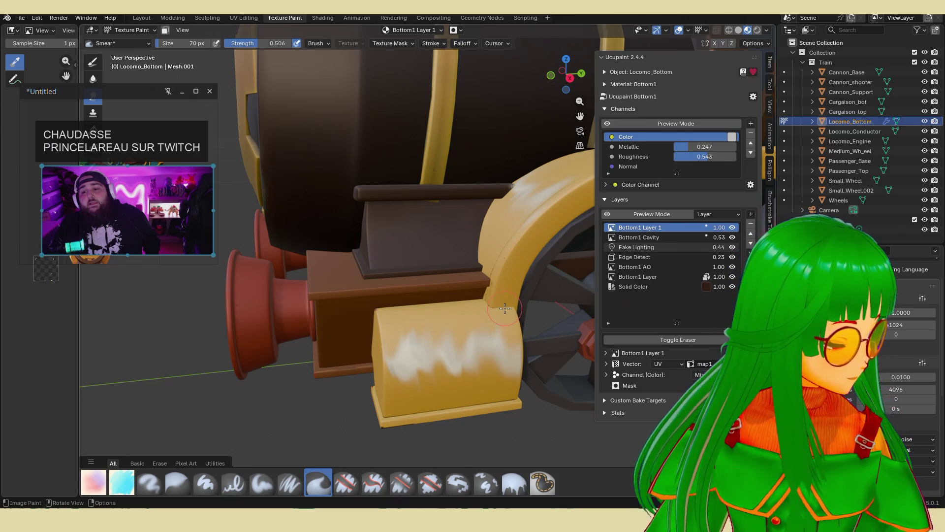
- Smear the front-block white paint into a thinner wave spread across the block
scroll(511, 298, "up", 2)
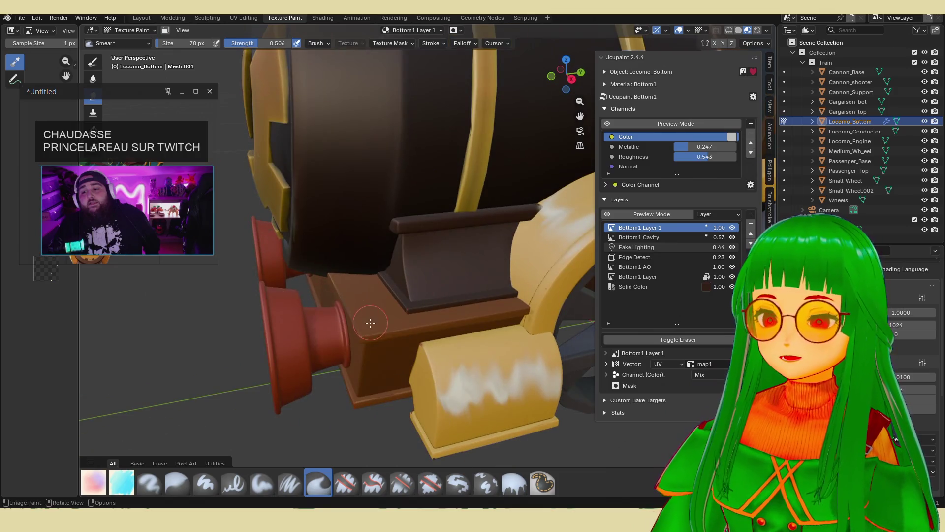
scroll(470, 363, "up", 3)
scroll(455, 365, "down", 3)
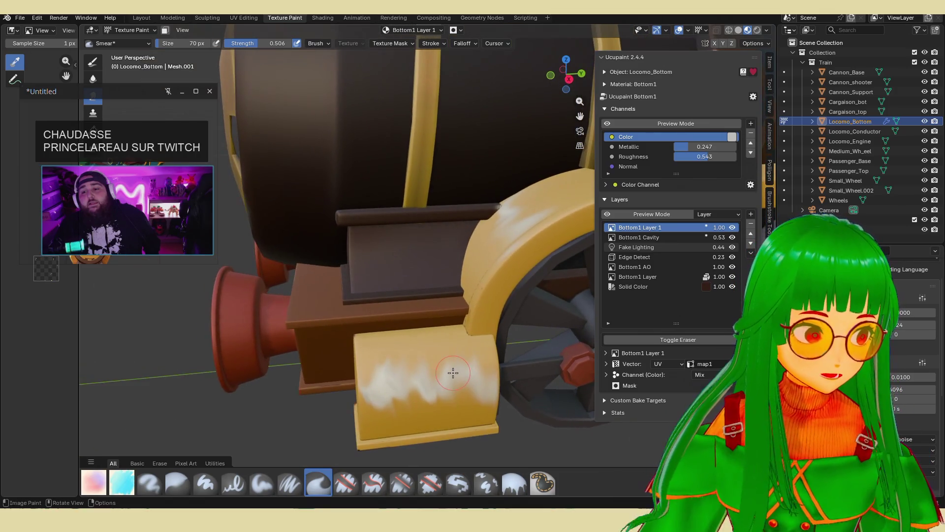
mouse_move(441, 386)
left_mouse_down()
mouse_move(424, 369)
mouse_move(428, 394)
mouse_move(403, 408)
mouse_move(364, 394)
mouse_move(371, 400)
left_mouse_up()
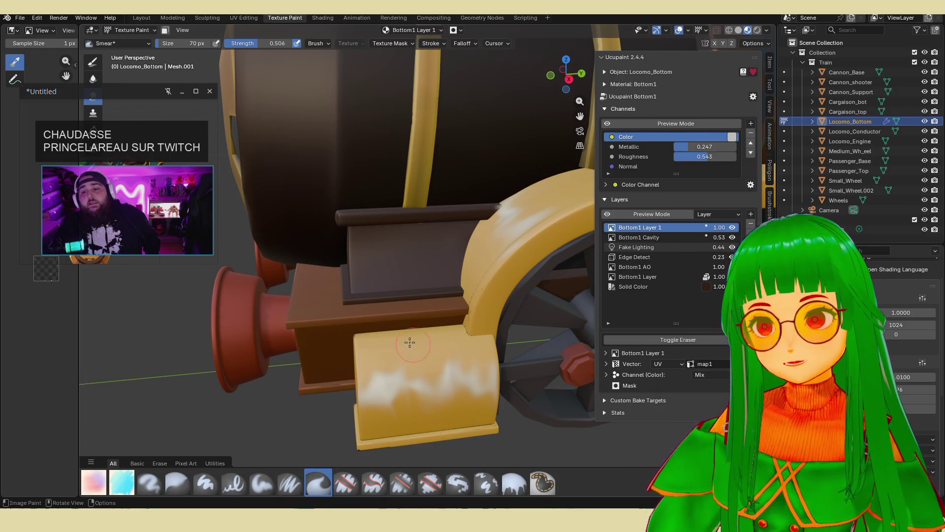
mouse_move(392, 416)
left_mouse_down()
mouse_move(379, 377)
mouse_move(416, 396)
mouse_move(429, 372)
mouse_move(444, 394)
mouse_move(463, 337)
mouse_move(492, 353)
mouse_move(452, 350)
left_mouse_up()
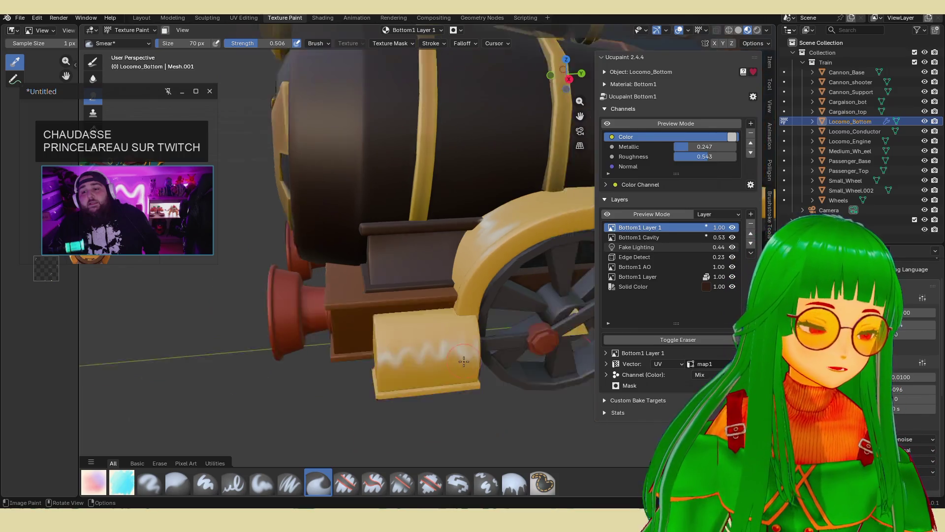
- Smear the white paint along the yellow wheel fender
scroll(450, 348, "down", 5)
mouse_move(450, 347)
middle_mouse_down()
mouse_move(467, 315)
mouse_move(448, 281)
mouse_move(484, 334)
mouse_move(450, 338)
middle_mouse_up()
scroll(484, 334, "up", 4)
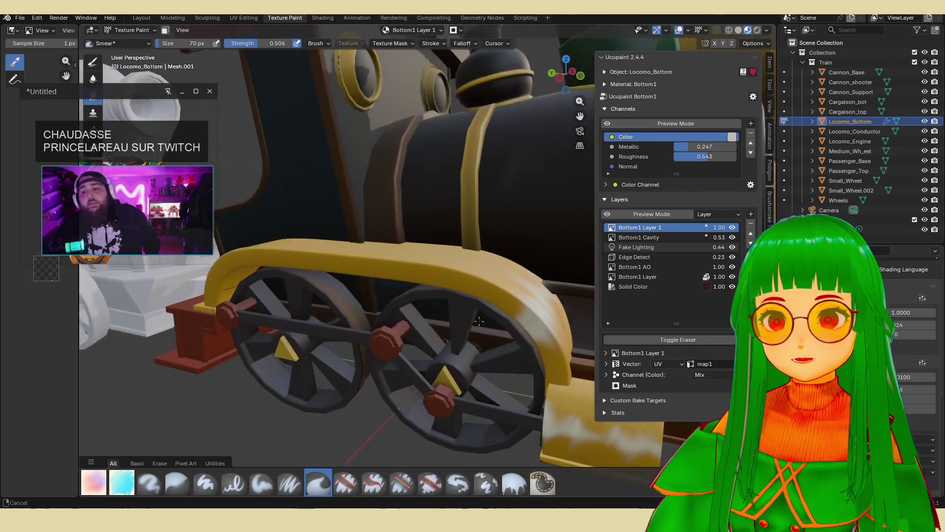
scroll(450, 338, "up", 3)
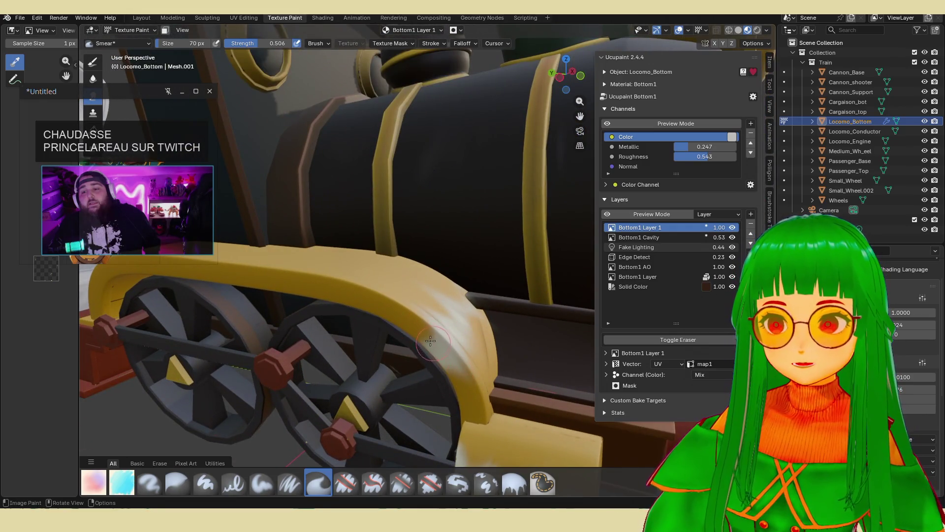
mouse_move(461, 386)
left_mouse_down()
mouse_move(444, 371)
mouse_move(460, 356)
left_mouse_up()
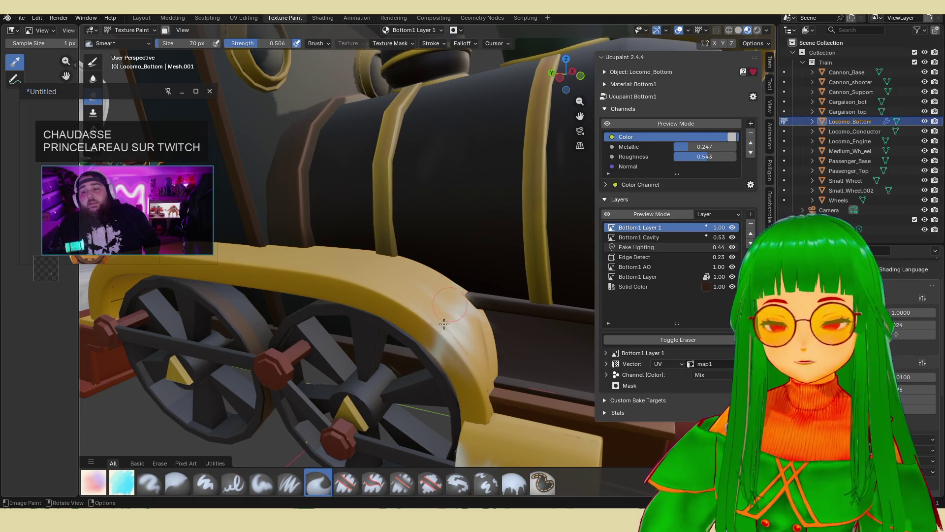
middle_click_drag(444, 324, 405, 333)
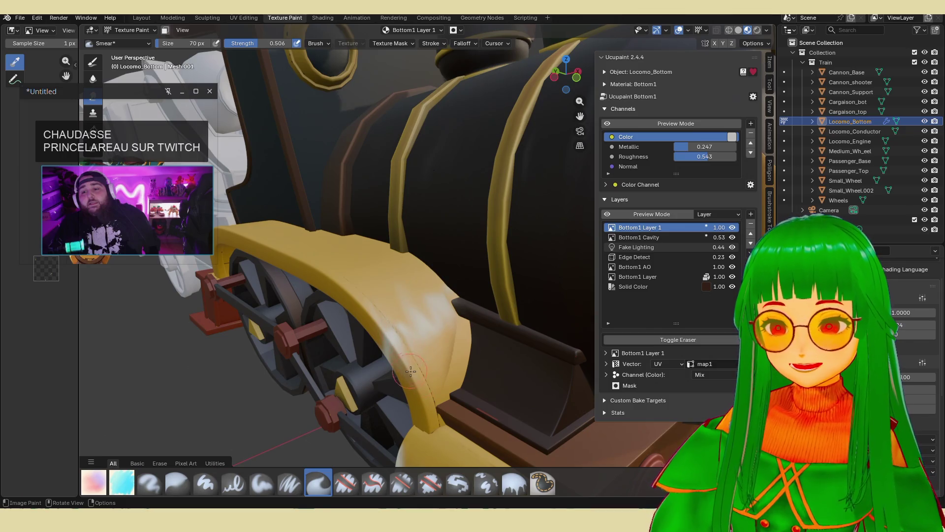
- Bring Bottom1 Layer 1's opacity down to 0.50
scroll(492, 359, "down", 8)
mouse_move(524, 356)
middle_mouse_down()
mouse_move(468, 348)
mouse_move(506, 341)
mouse_move(512, 312)
mouse_move(374, 308)
mouse_move(443, 295)
middle_mouse_up()
mouse_move(720, 227)
left_mouse_down()
mouse_move(680, 227)
mouse_move(699, 227)
left_mouse_up()
middle_click_drag(418, 315, 363, 324)
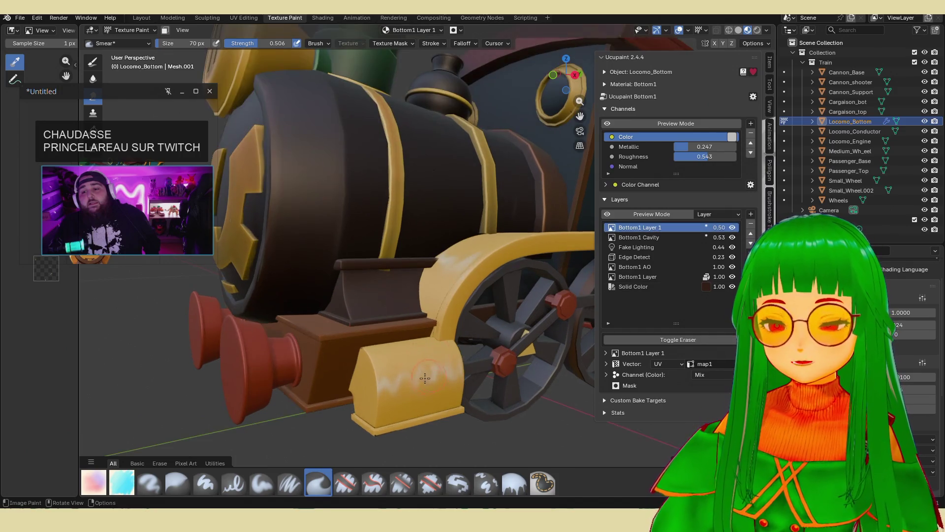
- Resize the brush to 105 px and smear the white marks off the yellow front block
left_click_drag(182, 45, 207, 126)
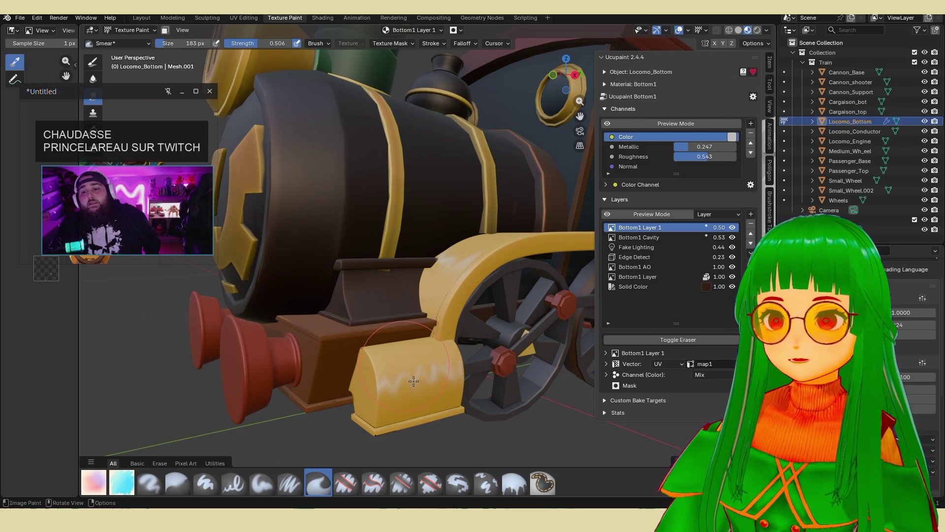
key("bracketleft")
key("bracketleft")
key("bracketleft")
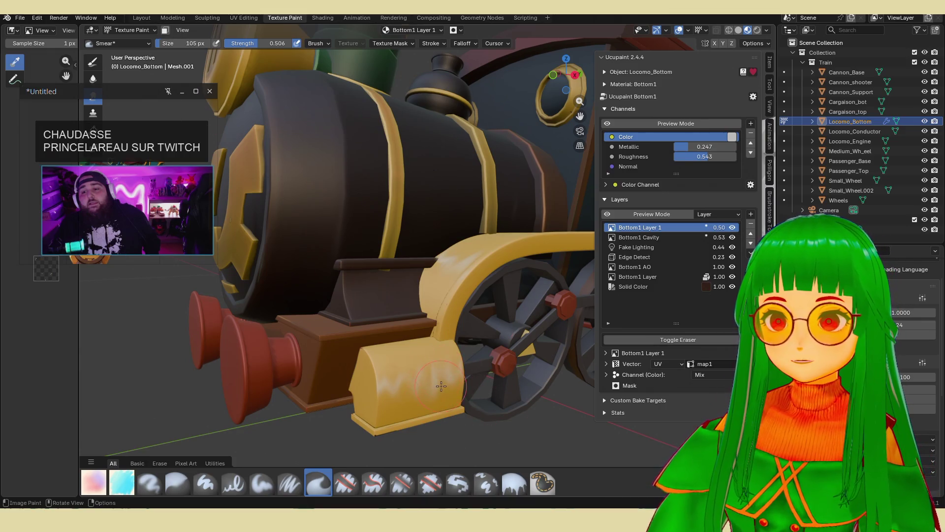
mouse_move(437, 374)
left_mouse_down()
mouse_move(393, 370)
mouse_move(438, 390)
mouse_move(455, 371)
mouse_move(436, 365)
mouse_move(382, 385)
left_mouse_up()
mouse_move(432, 348)
middle_mouse_down()
mouse_move(494, 351)
mouse_move(436, 335)
mouse_move(419, 314)
middle_mouse_up()
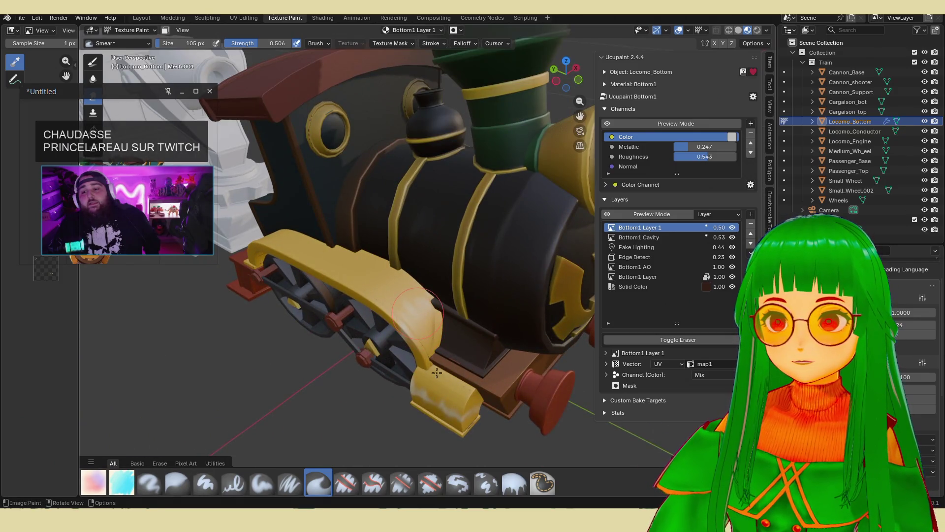
left_click_drag(427, 390, 450, 415)
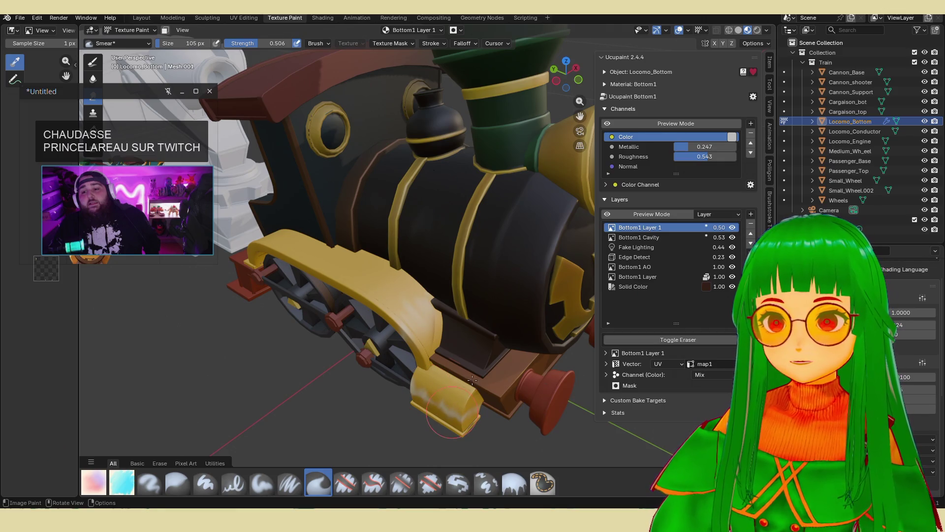
middle_click_drag(471, 380, 444, 381)
middle_click_drag(489, 353, 393, 364)
- Lower Bottom1 Layer 1's opacity to 0.28, then select the Blur brush
middle_click_drag(447, 284, 409, 289)
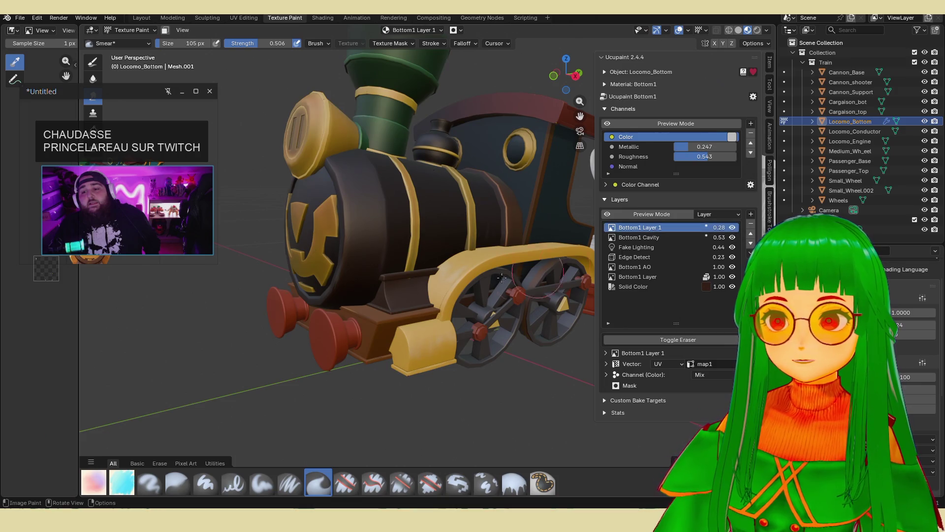
scroll(440, 309, "up", 5)
mouse_move(424, 306)
middle_mouse_down()
mouse_move(440, 310)
mouse_move(467, 410)
middle_mouse_up()
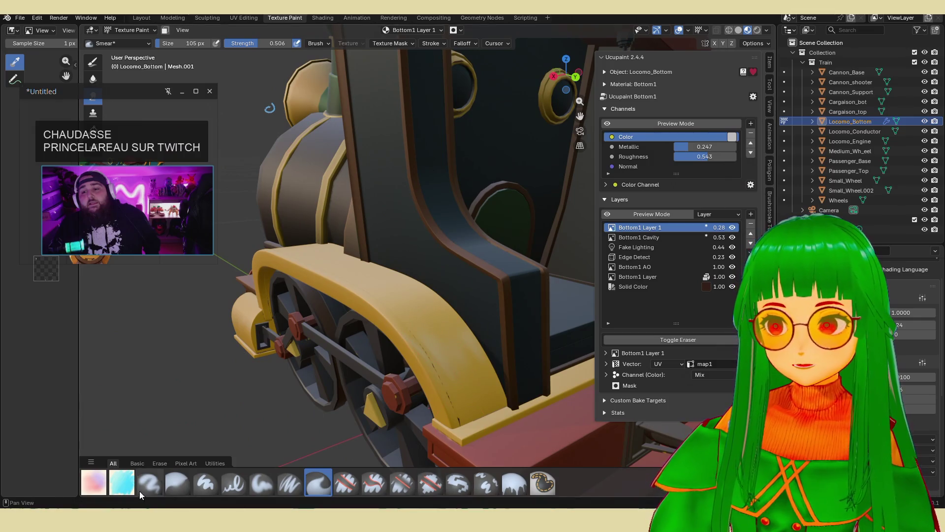
left_click(175, 476)
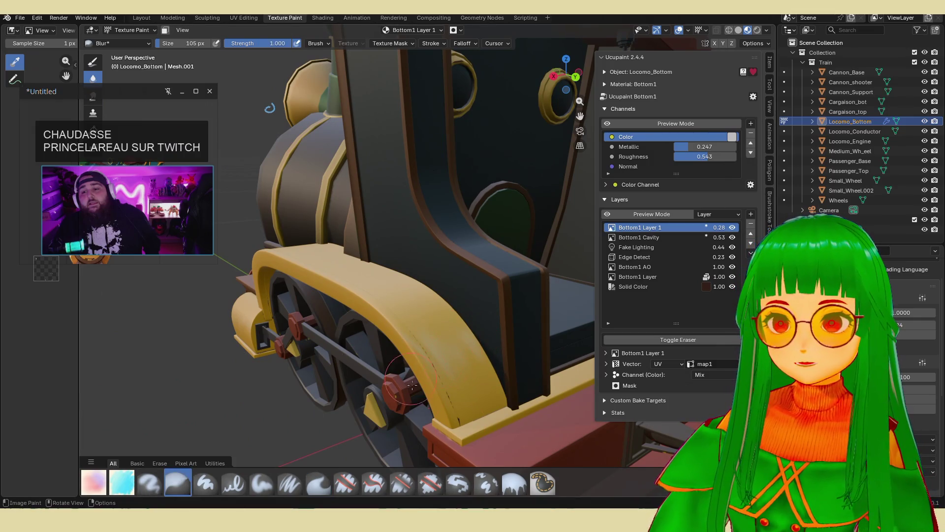
- Orbit around the locomotive to review the blurred cream highlights, then save chouchou.blend
middle_click_drag(391, 358, 375, 321)
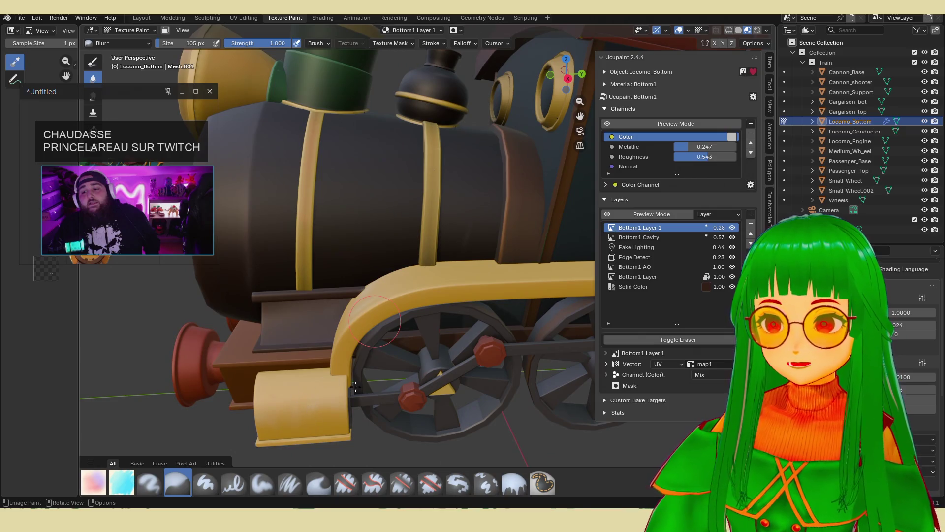
scroll(355, 386, "down", 5)
middle_click_drag(354, 386, 423, 335)
scroll(427, 331, "up", 3)
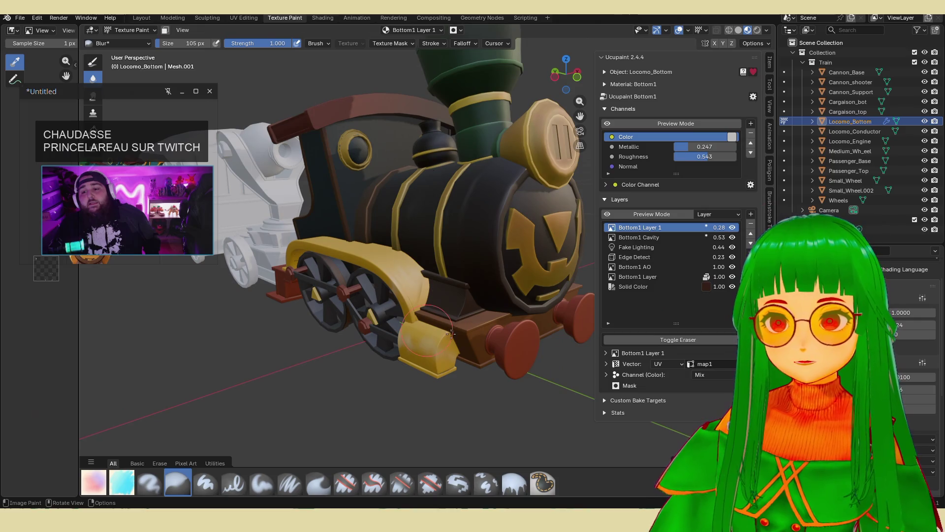
scroll(424, 359, "up", 3)
middle_click_drag(424, 352, 433, 342)
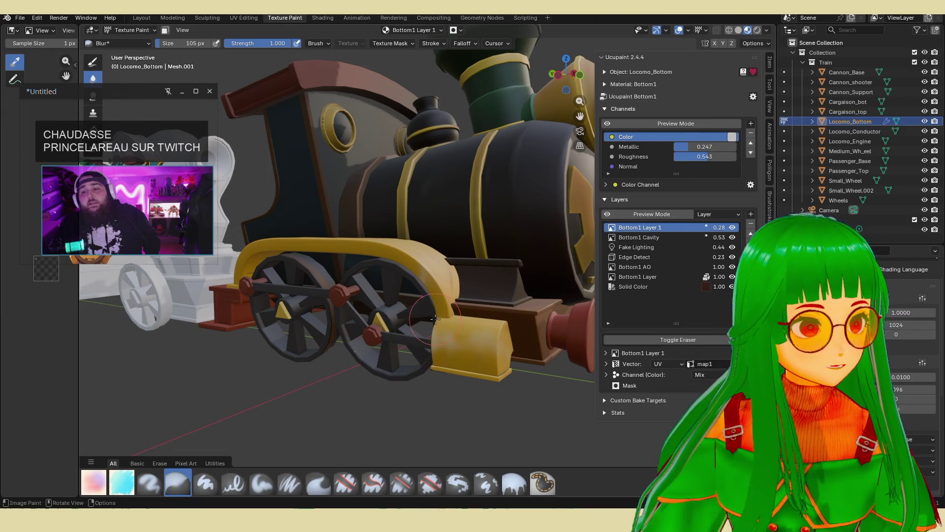
middle_click_drag(435, 319, 424, 371)
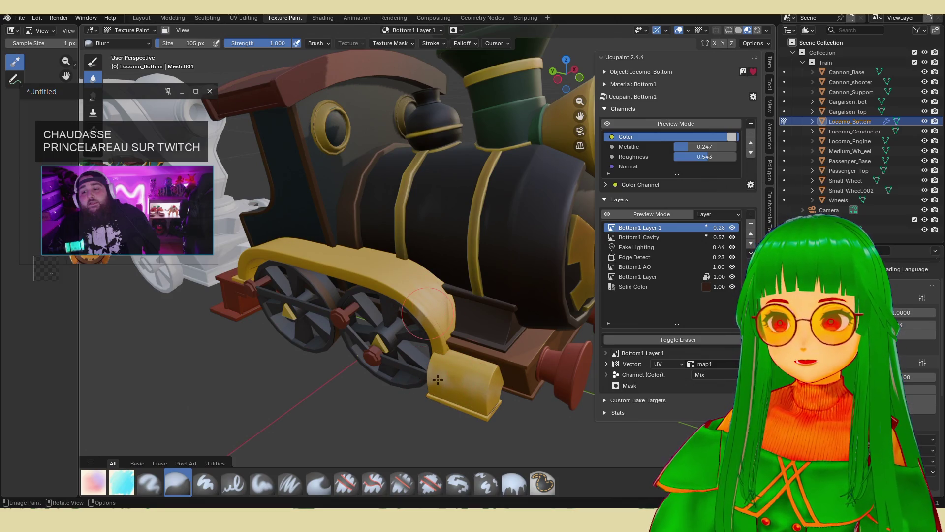
middle_click_drag(425, 387, 539, 340)
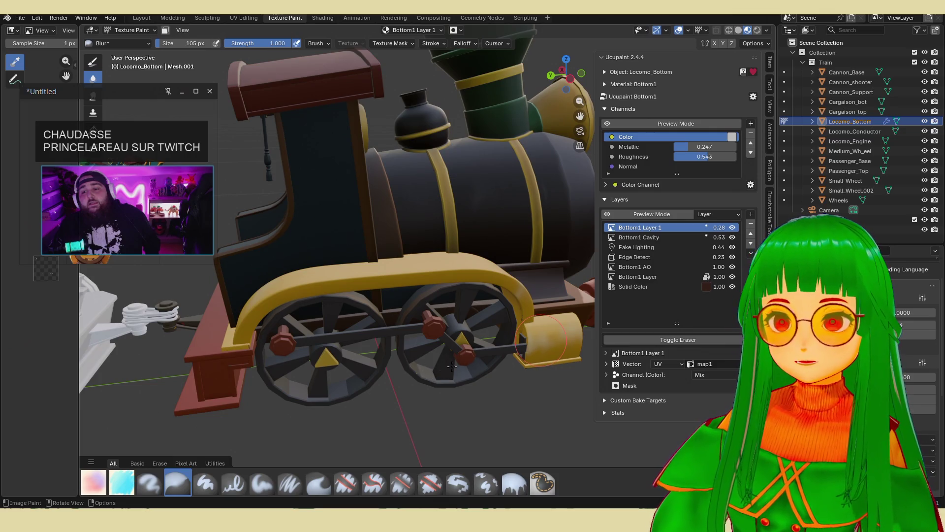
scroll(479, 377, "down", 5)
mouse_move(479, 377)
middle_mouse_down()
mouse_move(397, 359)
mouse_move(349, 334)
mouse_move(406, 340)
mouse_move(410, 307)
mouse_move(399, 340)
middle_mouse_up()
key("ctrl+s")
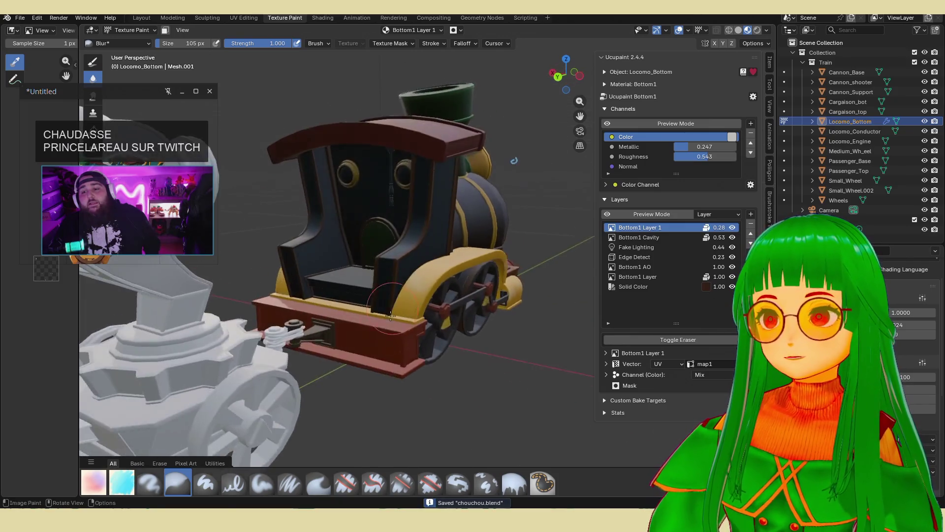
scroll(391, 351, "up", 3)
mouse_move(390, 392)
middle_mouse_down()
mouse_move(433, 377)
mouse_move(332, 358)
mouse_move(410, 285)
mouse_move(416, 348)
mouse_move(259, 336)
mouse_move(384, 357)
middle_mouse_up()
scroll(332, 358, "down", 5)
scroll(411, 285, "up", 5)
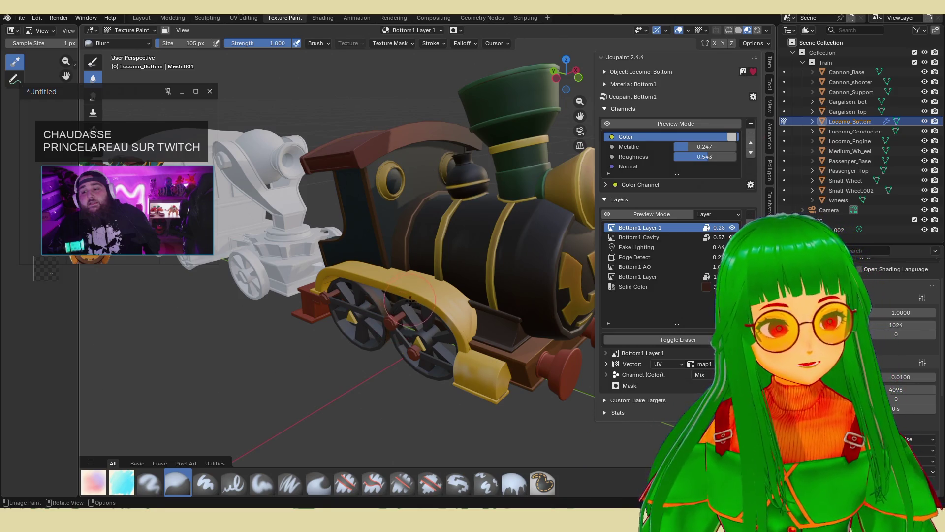
mouse_move(483, 327)
middle_mouse_down()
mouse_move(480, 335)
mouse_move(501, 330)
middle_mouse_up()
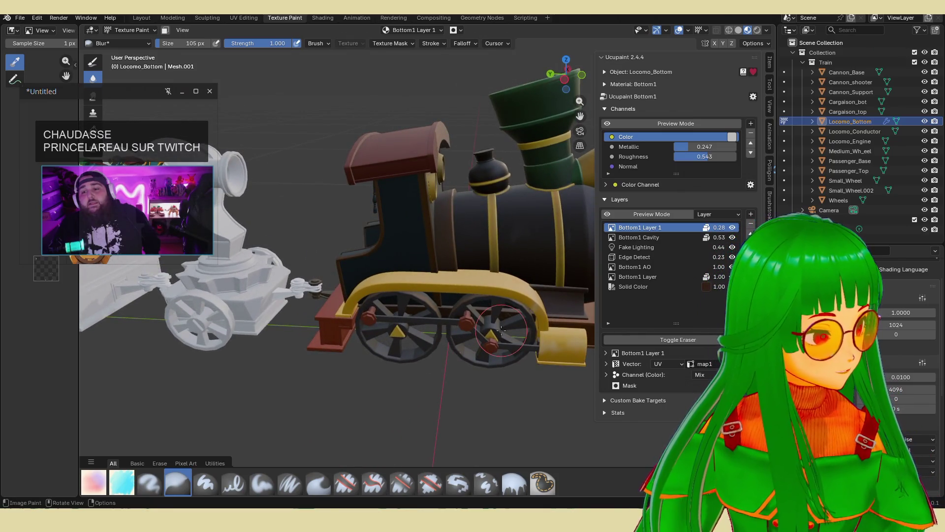
mouse_move(501, 331)
middle_mouse_down()
mouse_move(447, 338)
mouse_move(492, 342)
mouse_move(506, 355)
middle_mouse_up()
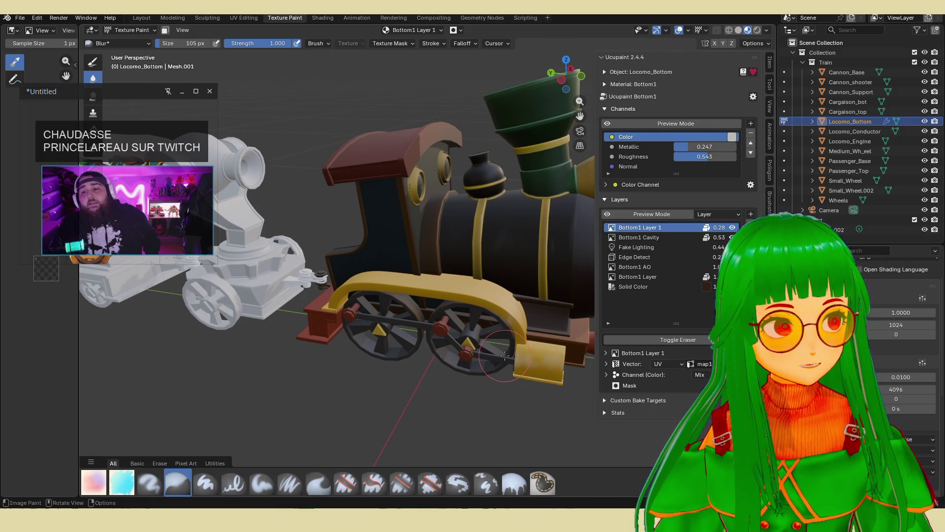
scroll(505, 356, "up", 8)
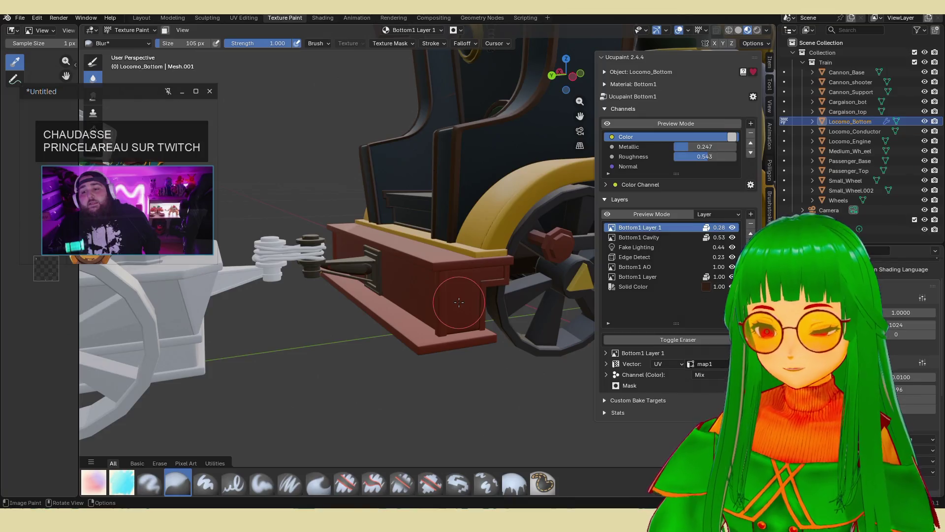
scroll(463, 302, "up", 1)
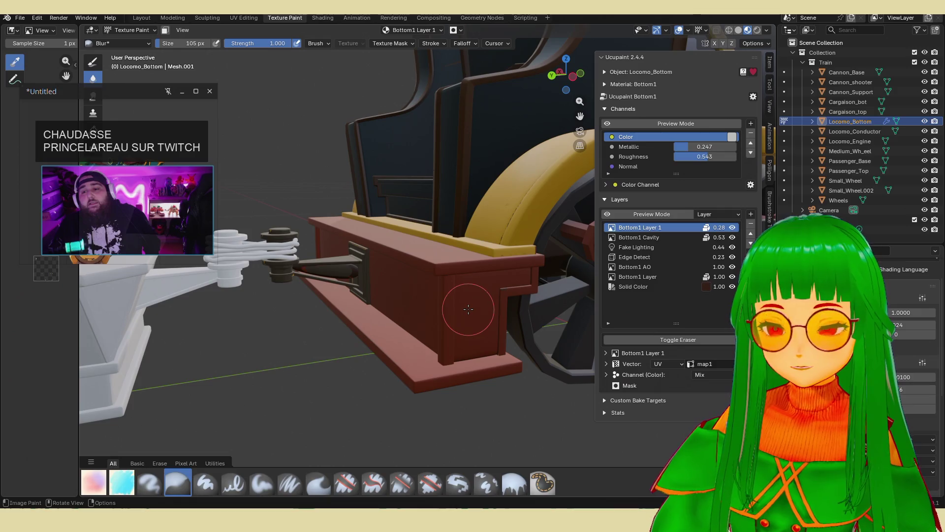
key("Tab")
- Select the red beam's faces, hide all other Locomo_Bottom geometry, and return to Texture Paint
left_click(473, 315)
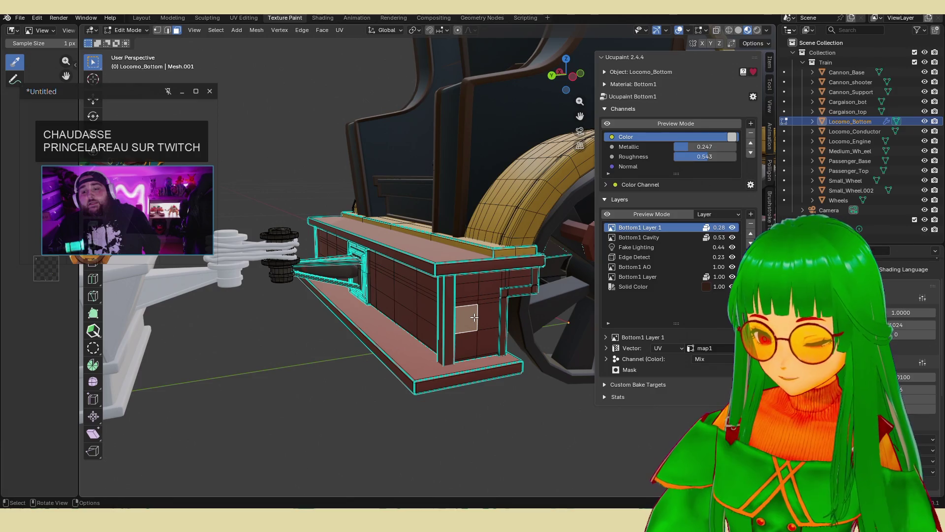
key("ctrl+KP_Add")
key("ctrl+KP_Add")
key("ctrl+KP_Add")
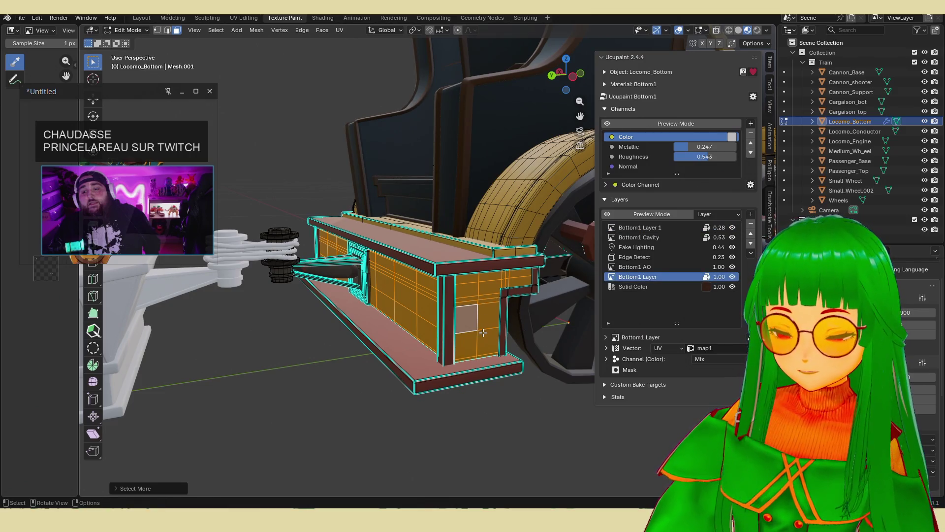
key("a")
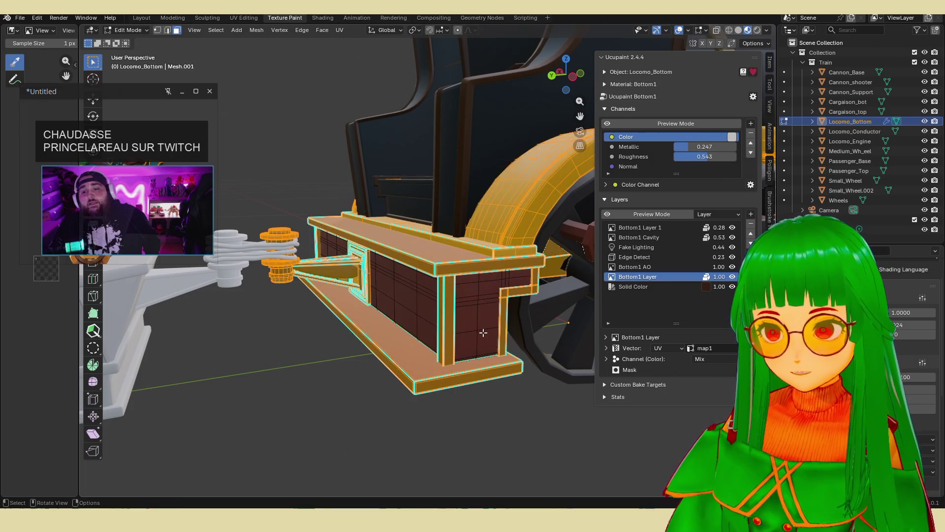
key("h")
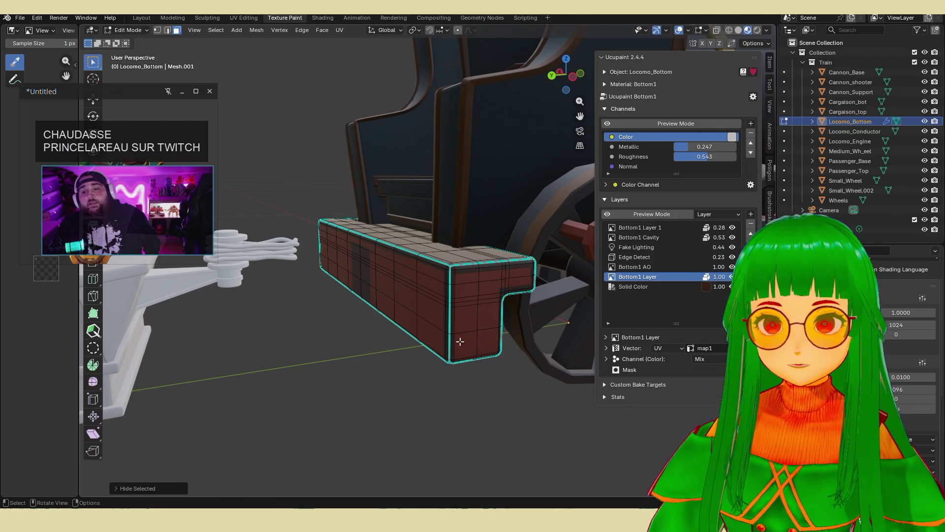
key("Tab")
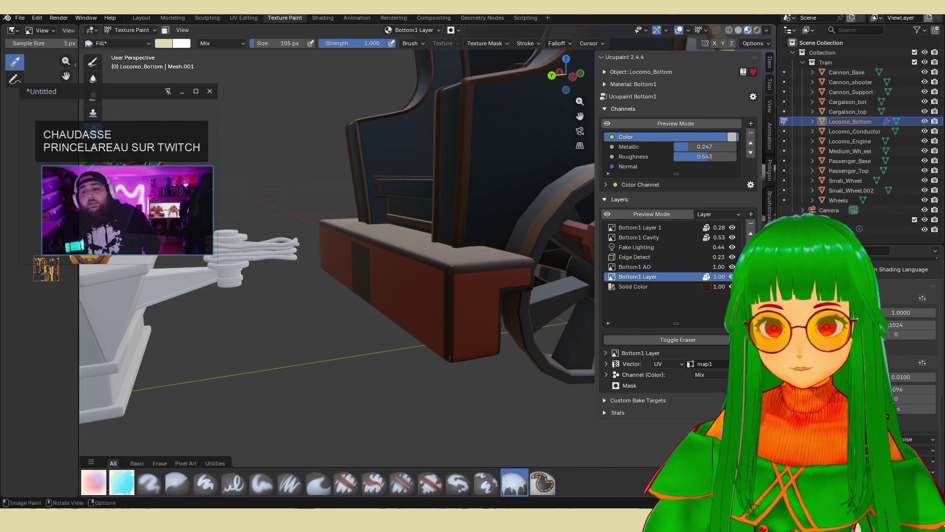
- Sample the dark grey colour from the model and fill the frame beam with it
scroll(906, 370, "up", 6)
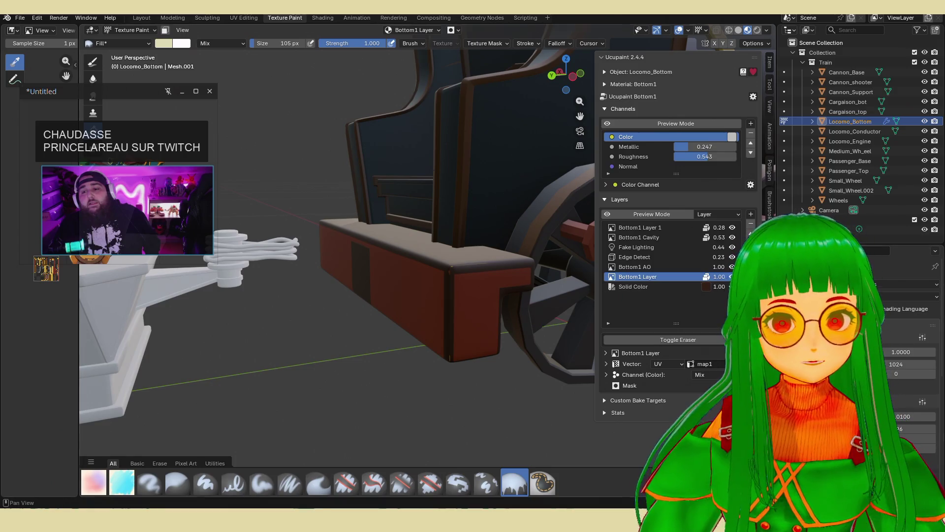
scroll(906, 345, "down", 5)
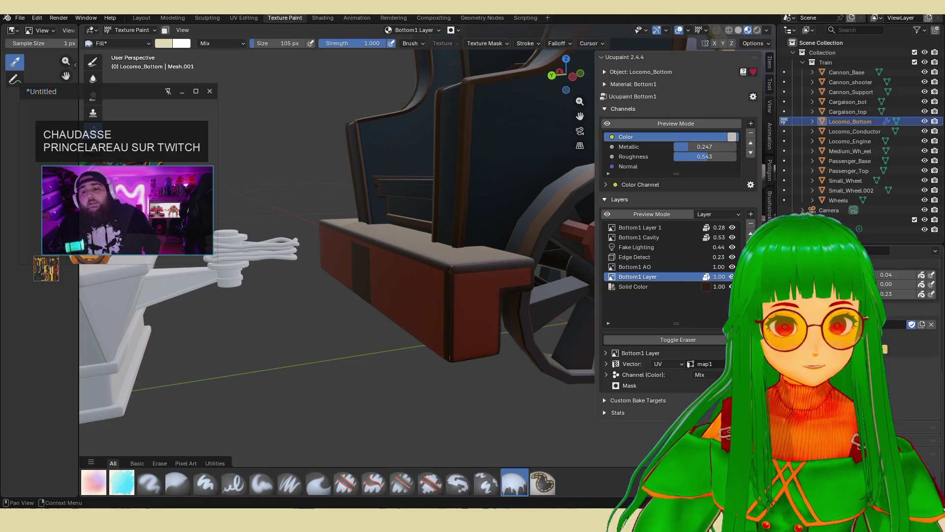
mouse_move(516, 368)
middle_mouse_down()
mouse_move(508, 377)
mouse_move(545, 309)
middle_mouse_up()
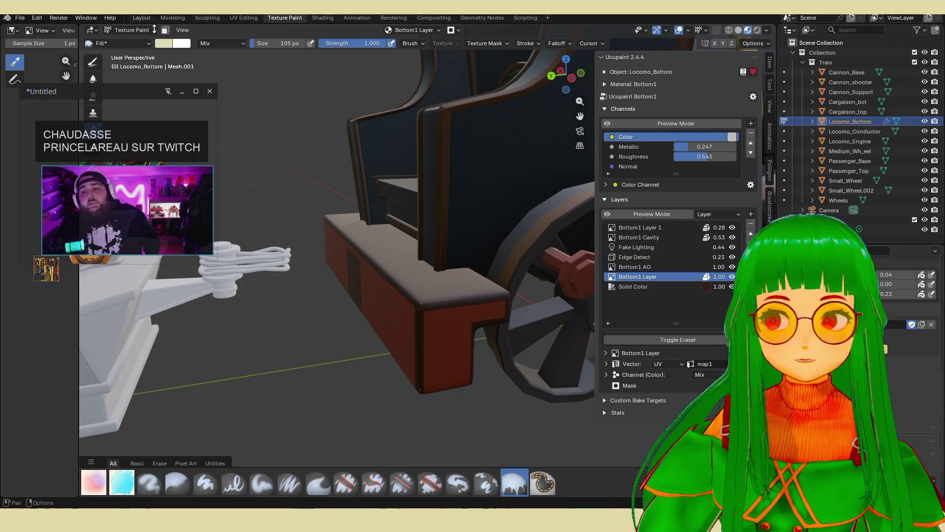
left_click(163, 43)
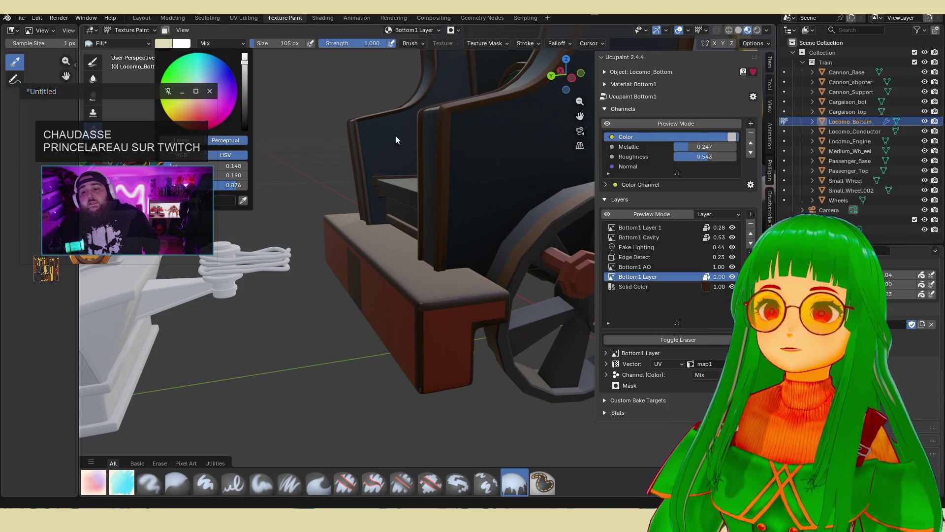
left_click(243, 200)
left_click(432, 154)
left_click(450, 340)
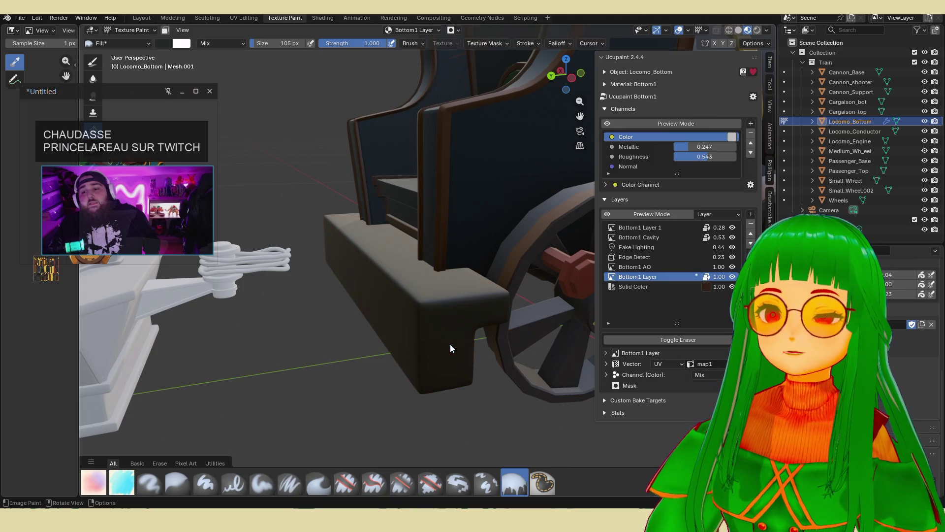
- Mix a dark navy blue brush colour and fill the frame beam with it
left_click(163, 44)
mouse_move(244, 118)
left_mouse_down()
mouse_move(244, 96)
mouse_move(217, 78)
left_mouse_up()
left_click(218, 75)
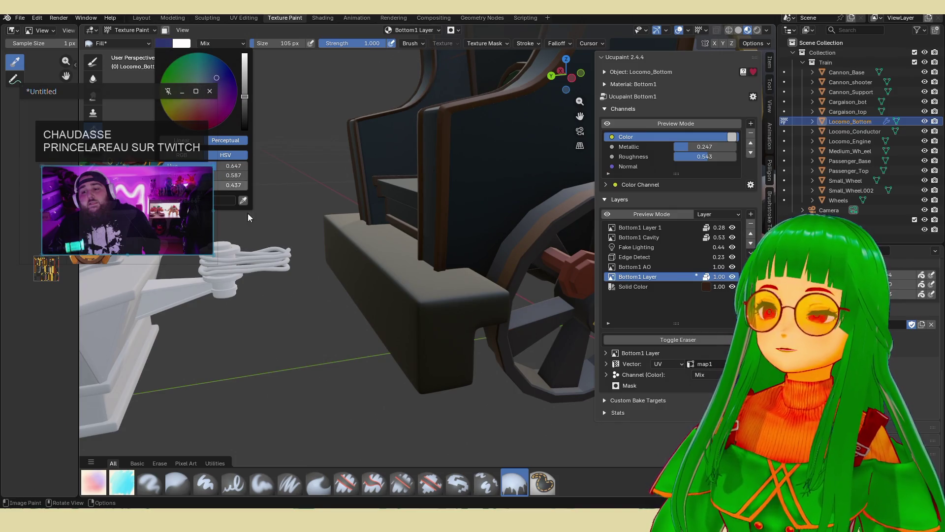
left_click_drag(163, 94, 146, 86)
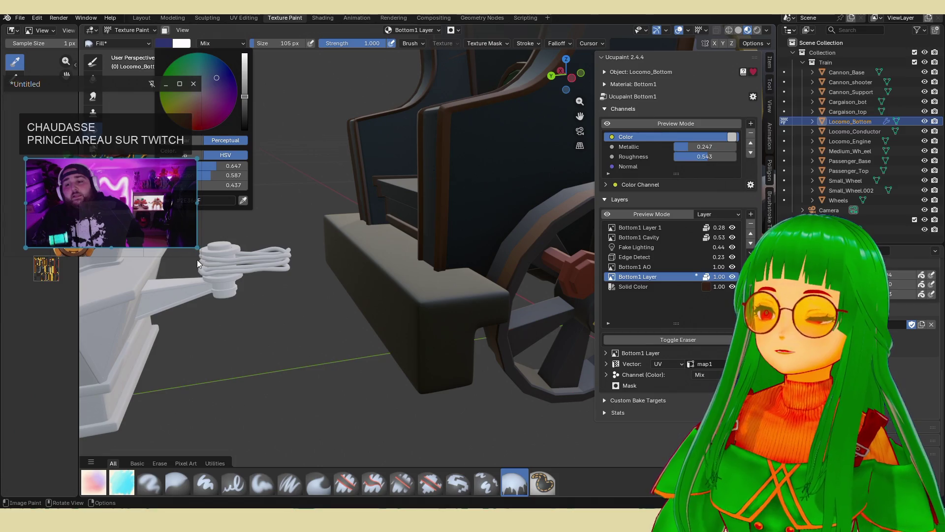
mouse_move(136, 199)
left_mouse_down()
mouse_move(117, 173)
mouse_move(122, 159)
left_mouse_up()
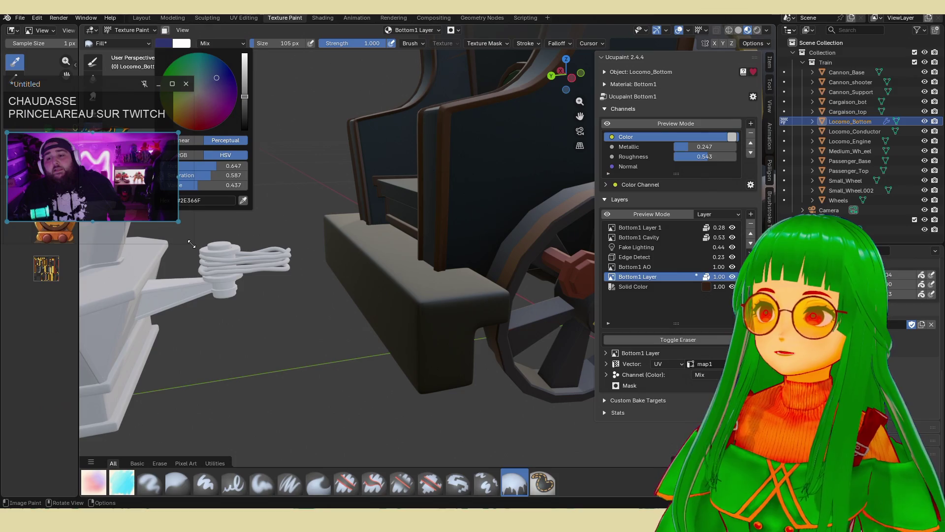
left_click_drag(216, 78, 216, 77)
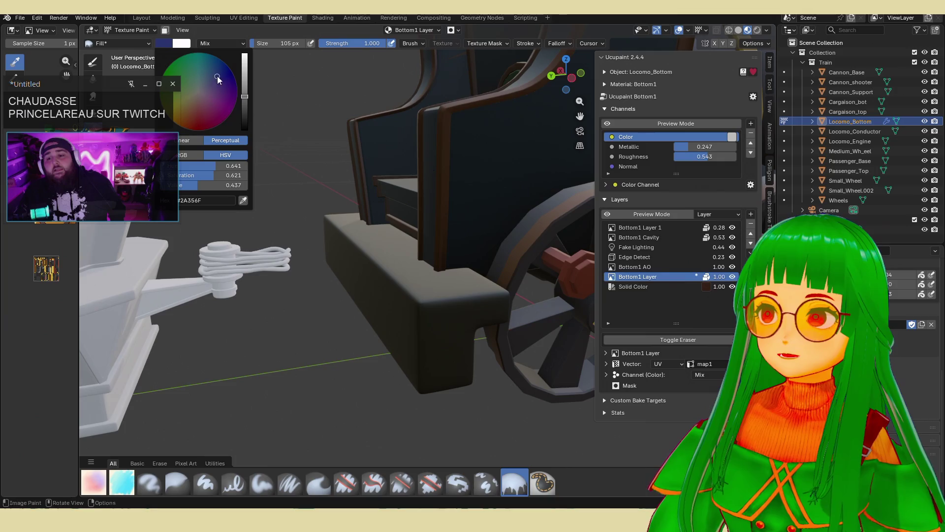
left_click(427, 319)
mouse_move(427, 319)
middle_mouse_down()
mouse_move(406, 315)
mouse_move(441, 327)
mouse_move(459, 273)
middle_mouse_up()
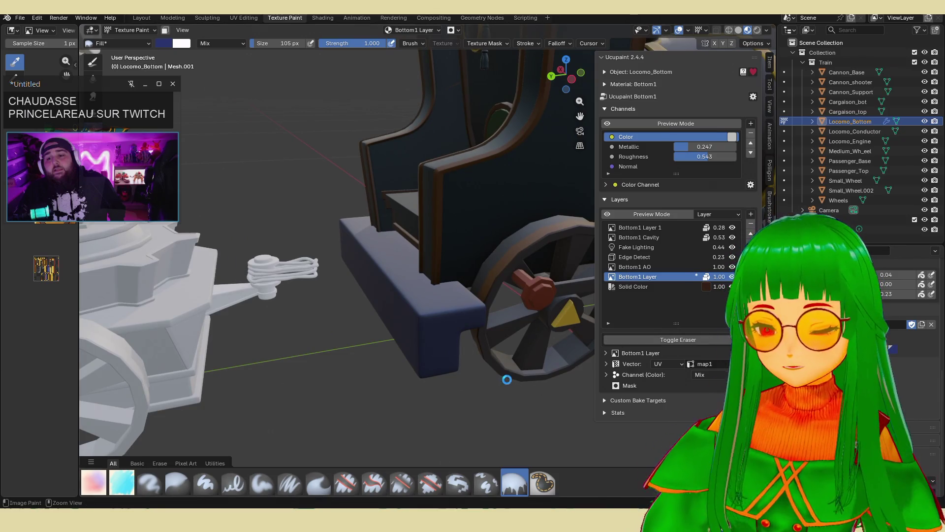
- Save chouchou.blend, reveal Locomo_Bottom's hidden parts, and inspect the navy beam among the red trim
key("ctrl+s")
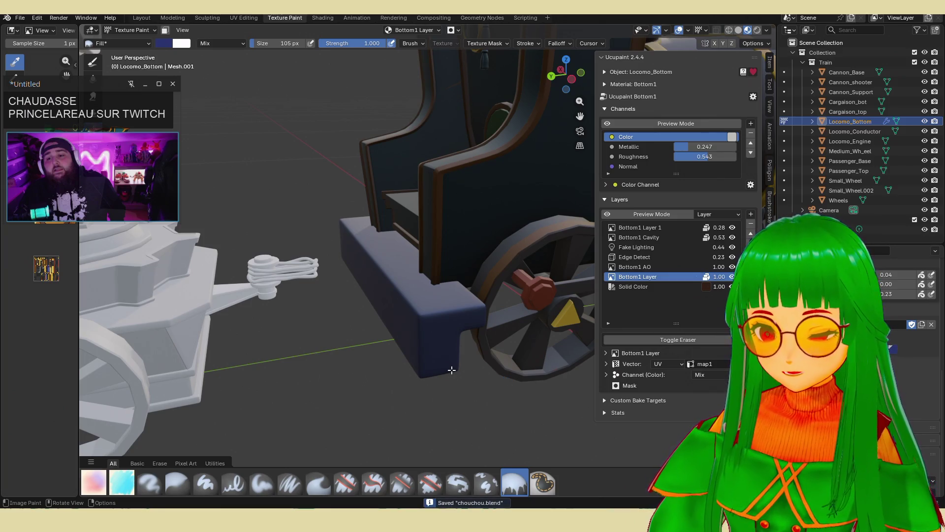
key("Tab")
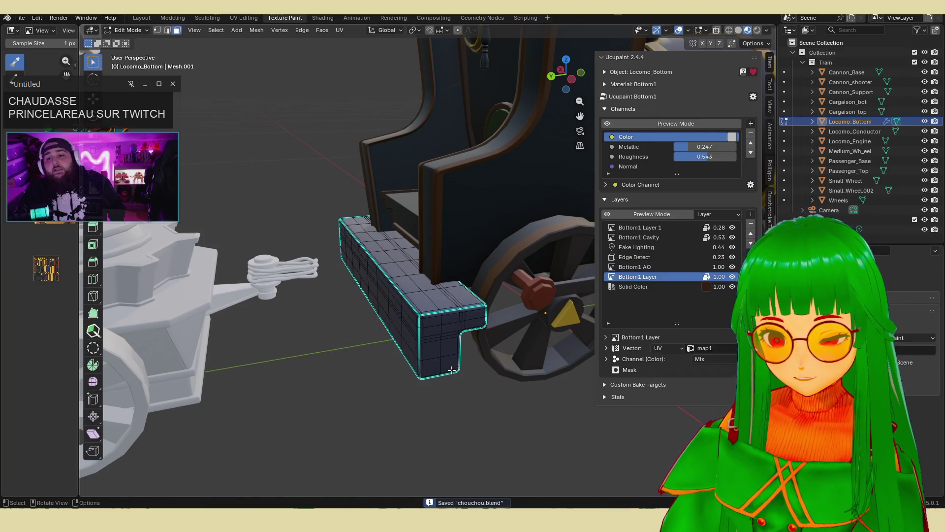
key("Tab")
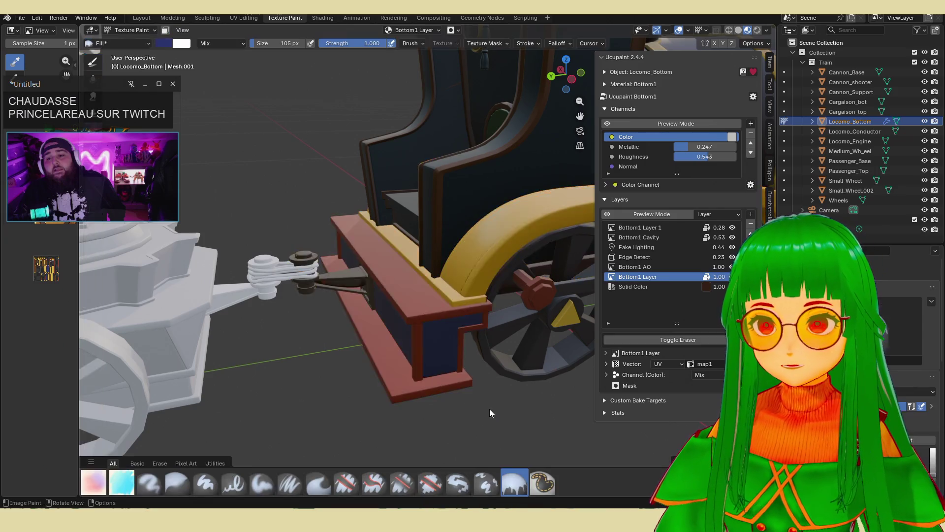
scroll(489, 409, "down", 5)
mouse_move(466, 392)
middle_mouse_down()
mouse_move(492, 347)
mouse_move(472, 356)
middle_mouse_up()
scroll(492, 347, "up", 5)
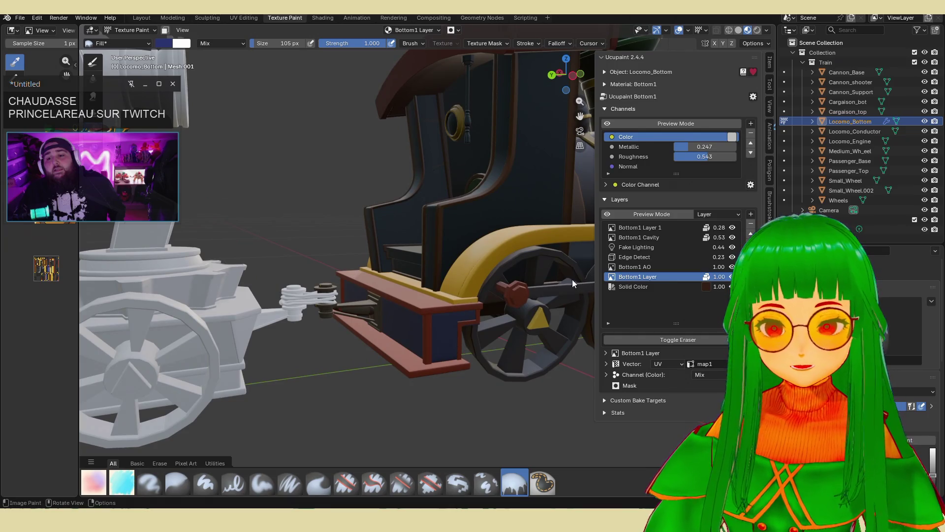
scroll(87, 179, "down", 3)
scroll(88, 180, "down", 5)
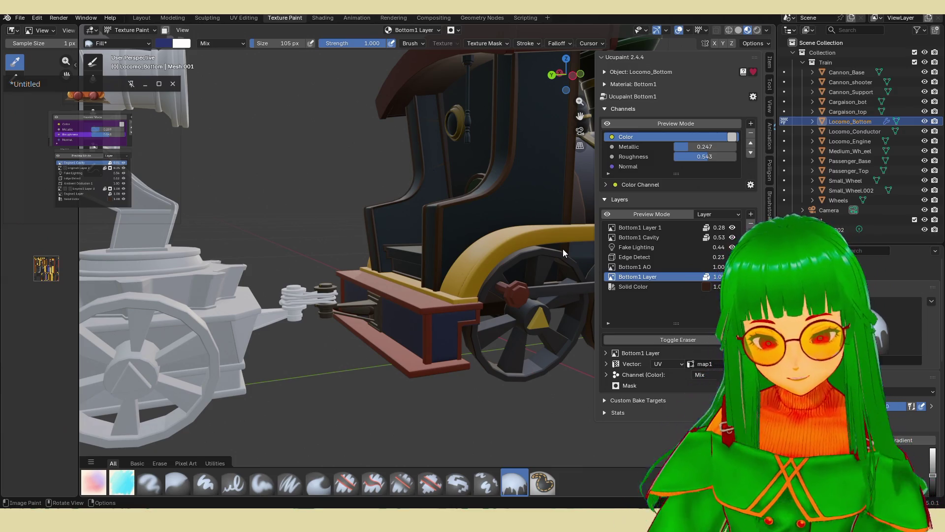
middle_click_drag(475, 231, 481, 256)
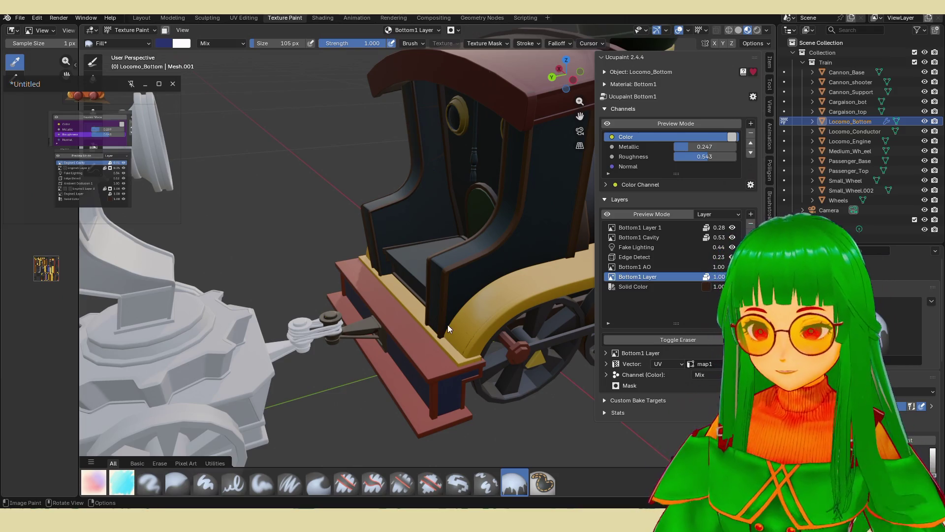
- Orbit to a low angle by the wheel and browse the Bottom1 Cavity and Fake Lighting layers
scroll(458, 322, "up", 3)
mouse_move(457, 327)
middle_mouse_down()
mouse_move(439, 301)
mouse_move(298, 279)
middle_mouse_up()
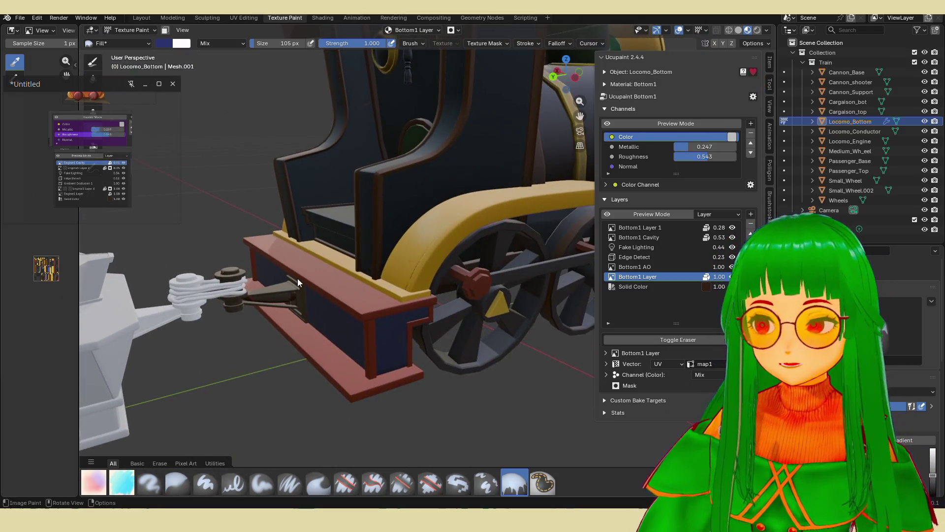
scroll(90, 181, "up", 3)
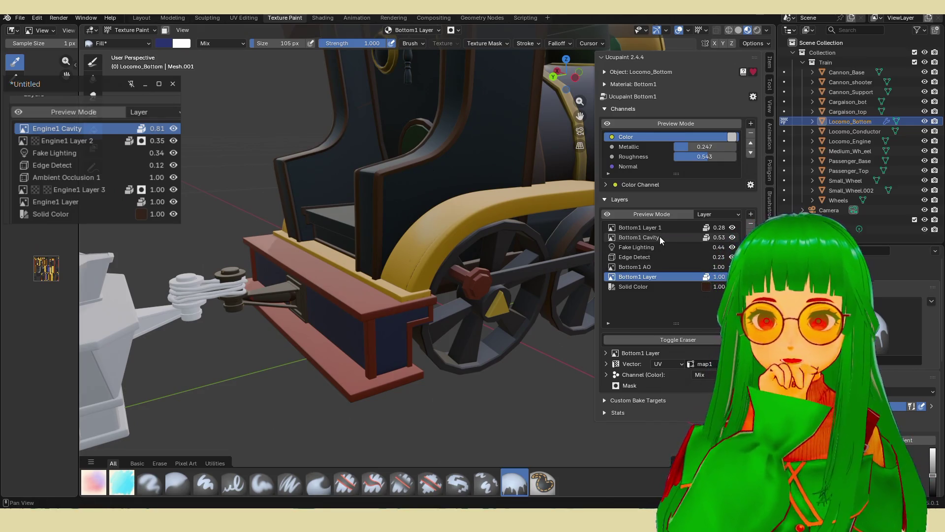
left_click(659, 238)
left_click(679, 245)
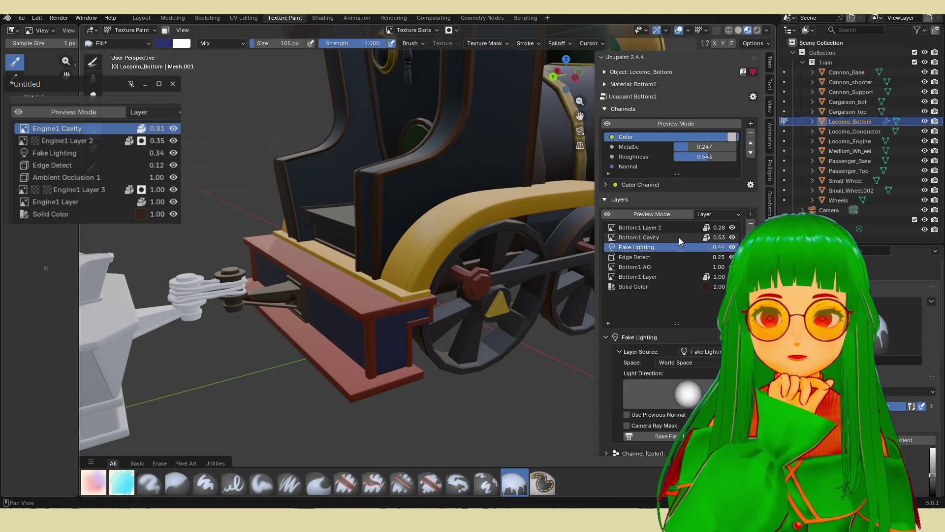
left_click(680, 239)
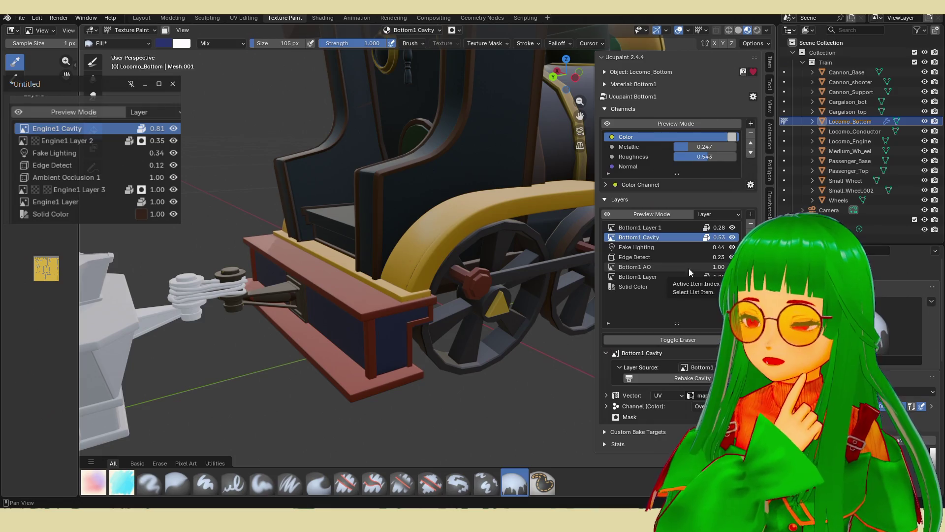
- Select the Edge Detect layer and adjust its opacity to about 0.55
left_click(678, 257)
left_click_drag(714, 258, 778, 259)
scroll(430, 273, "down", 5)
scroll(468, 283, "up", 5)
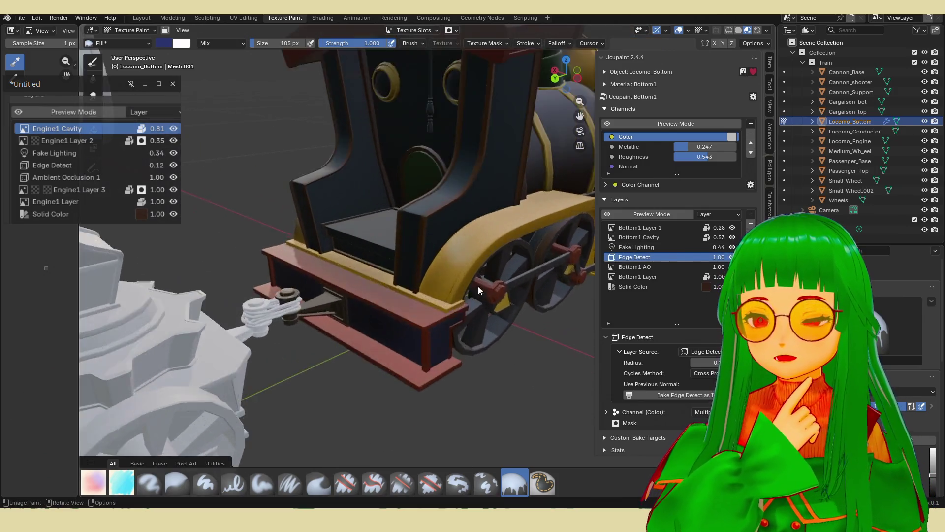
middle_click_drag(478, 290, 440, 285)
left_click_drag(719, 261, 687, 261)
mouse_move(719, 257)
left_mouse_down()
mouse_move(689, 257)
mouse_move(719, 256)
mouse_move(715, 227)
left_mouse_up()
- Set the Edge Detect layer to Overlay blending with its opacity confirmed at 0.55
left_click(704, 411)
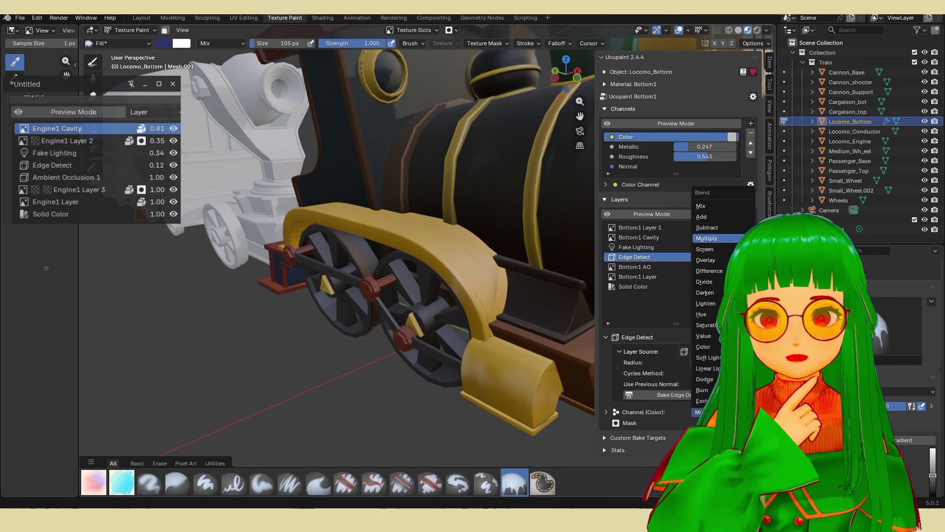
left_click(717, 260)
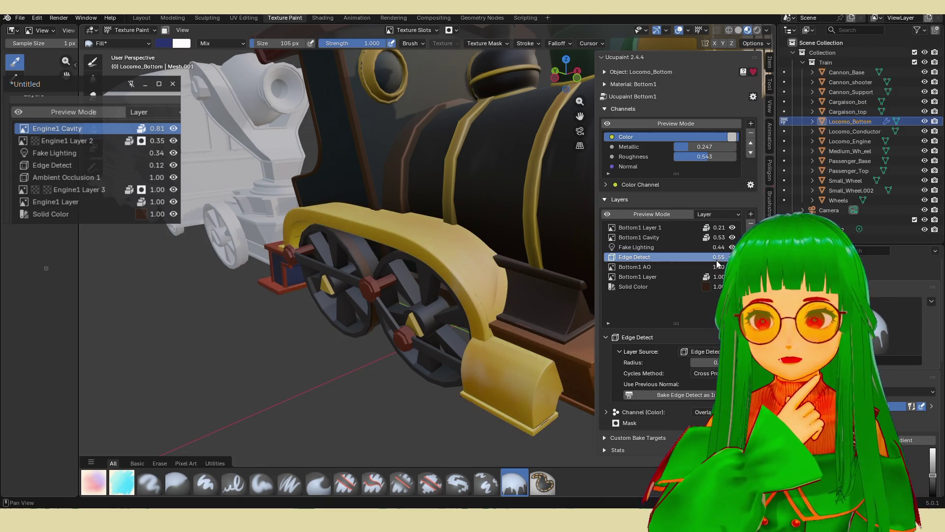
left_click(719, 257)
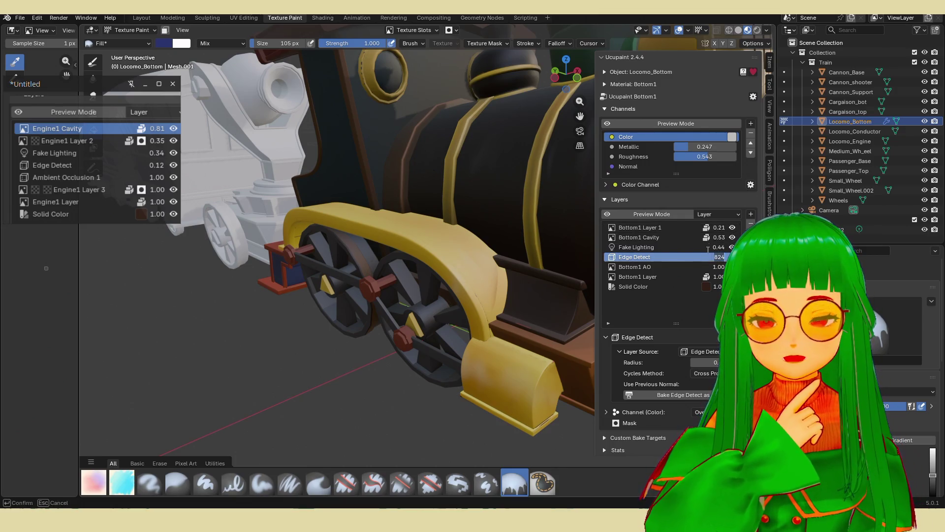
left_click(692, 242)
- Browse between the Bottom1 Cavity and Bottom1 AO layers, settling on Bottom1 Cavity
left_click(683, 238)
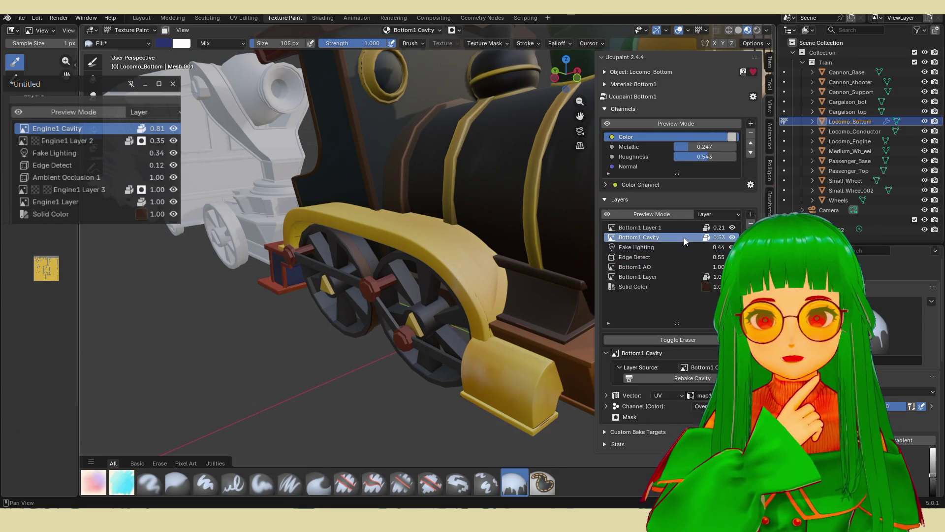
left_click(693, 267)
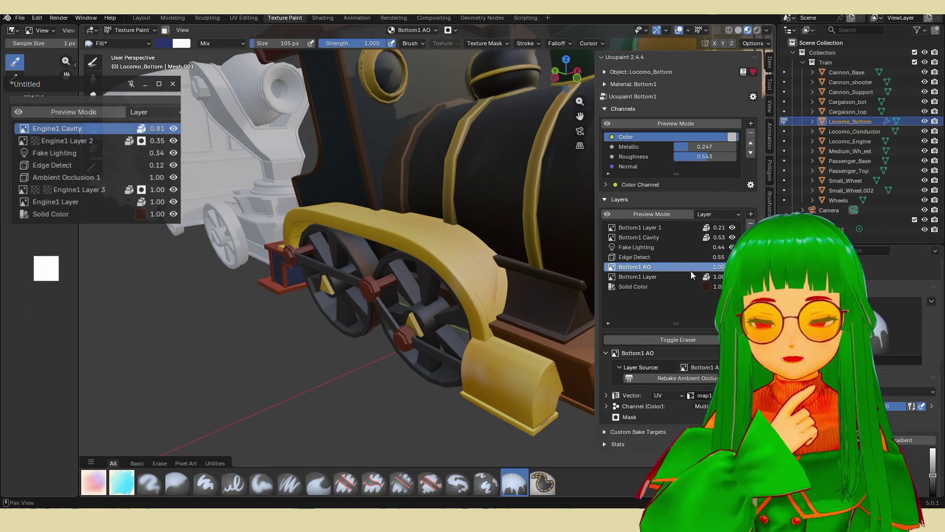
scroll(551, 294, "down", 4)
scroll(542, 295, "up", 4)
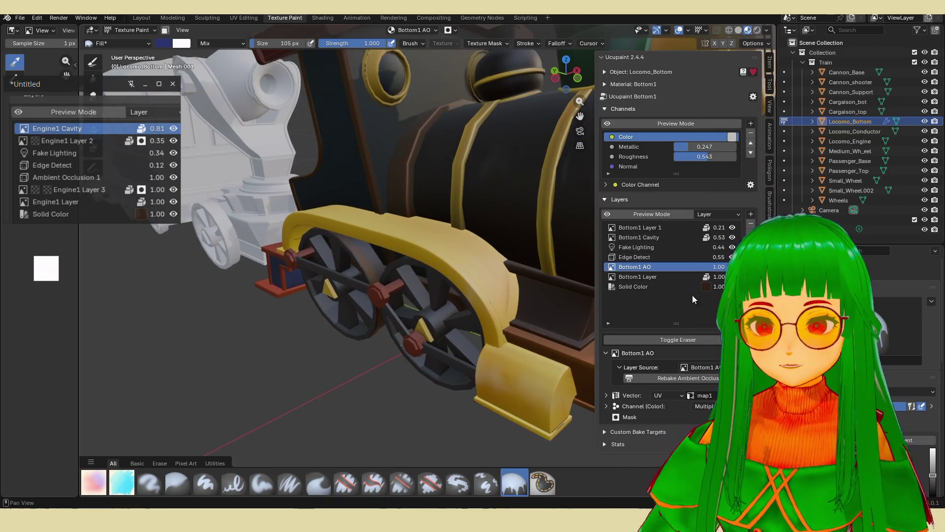
left_click(687, 237)
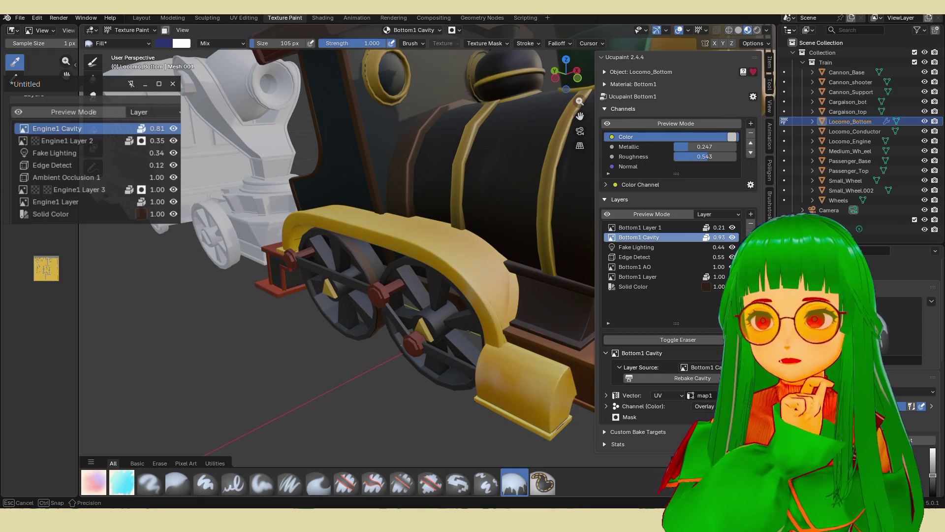
- Lower Bottom1 Cavity's opacity to 0.75, then make Locomo_Conductor the active object
mouse_move(448, 245)
middle_mouse_down()
mouse_move(545, 244)
mouse_move(522, 253)
mouse_move(551, 256)
middle_mouse_up()
scroll(581, 259, "up", 3)
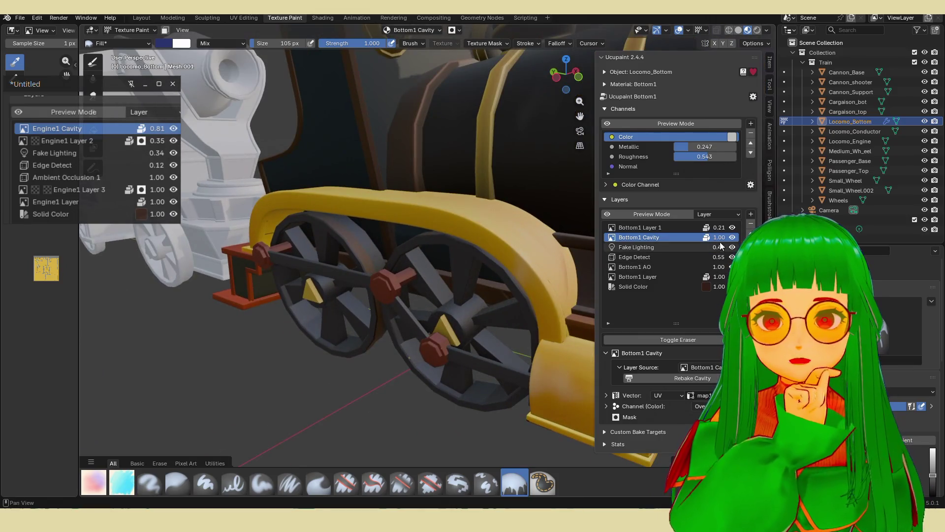
scroll(501, 268, "down", 3)
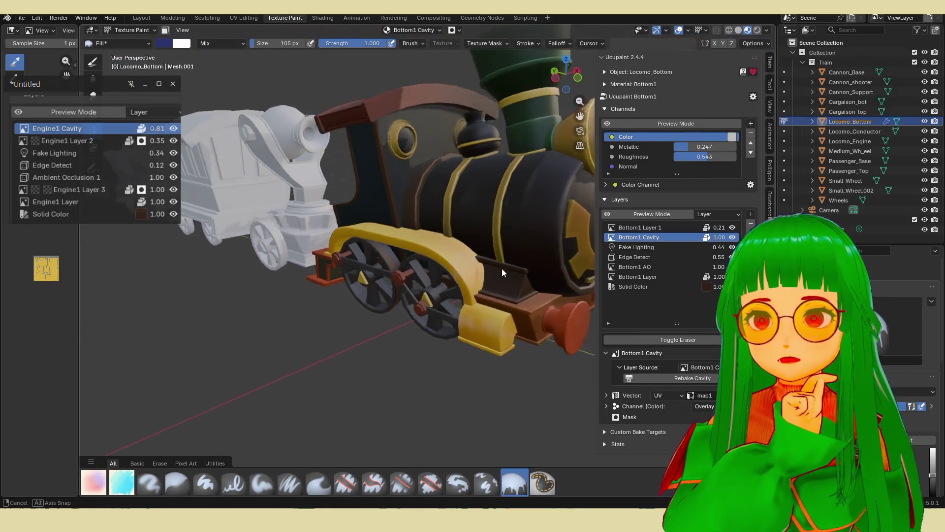
scroll(503, 268, "up", 2)
middle_click_drag(508, 271, 500, 275)
left_click_drag(707, 236, 709, 236)
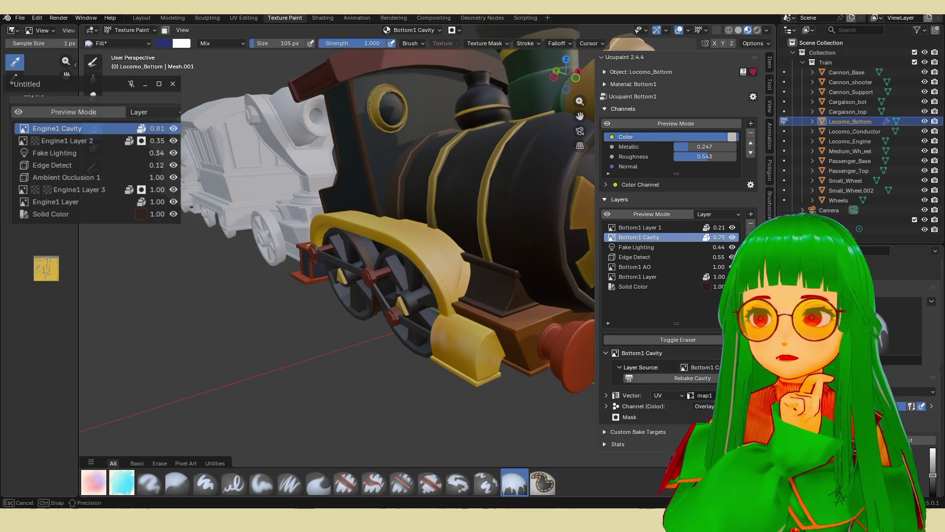
mouse_move(707, 248)
middle_mouse_down()
mouse_move(569, 273)
mouse_move(574, 281)
mouse_move(384, 185)
middle_mouse_up()
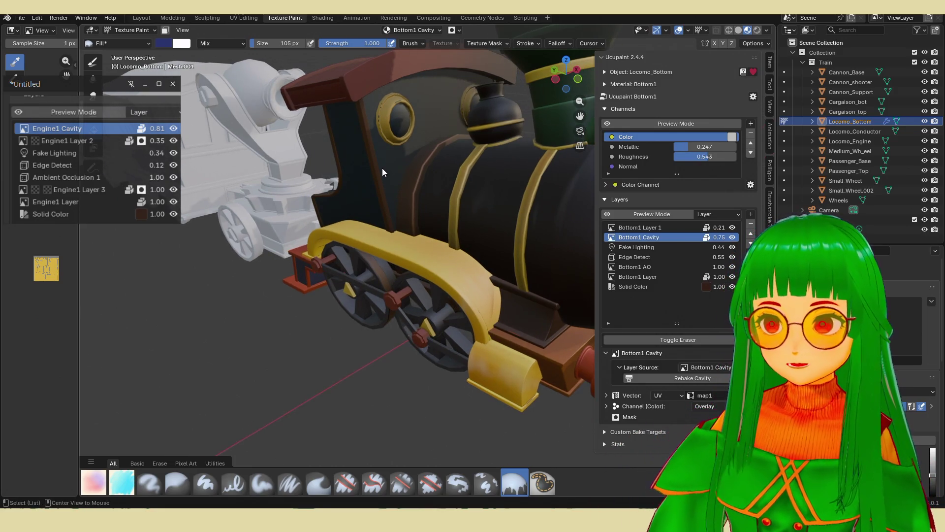
key("alt+q")
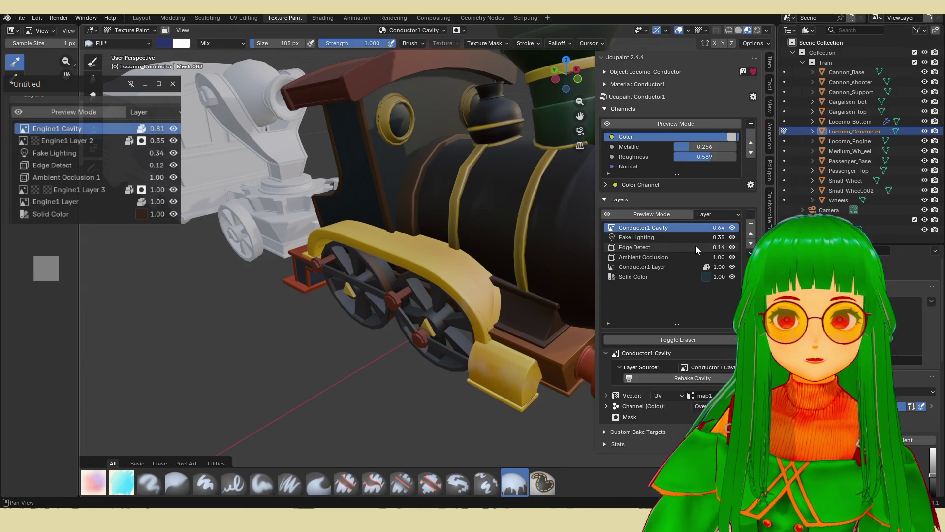
- Set Locomo_Conductor's Edge Detect layer to Overlay at 0.88 strength, then reactivate Locomo_Bottom
left_click(696, 246)
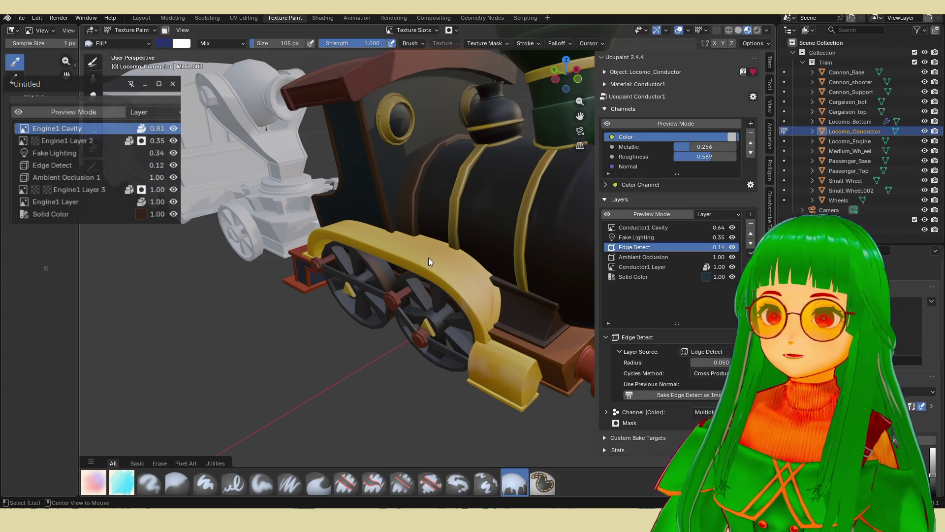
key("alt+q")
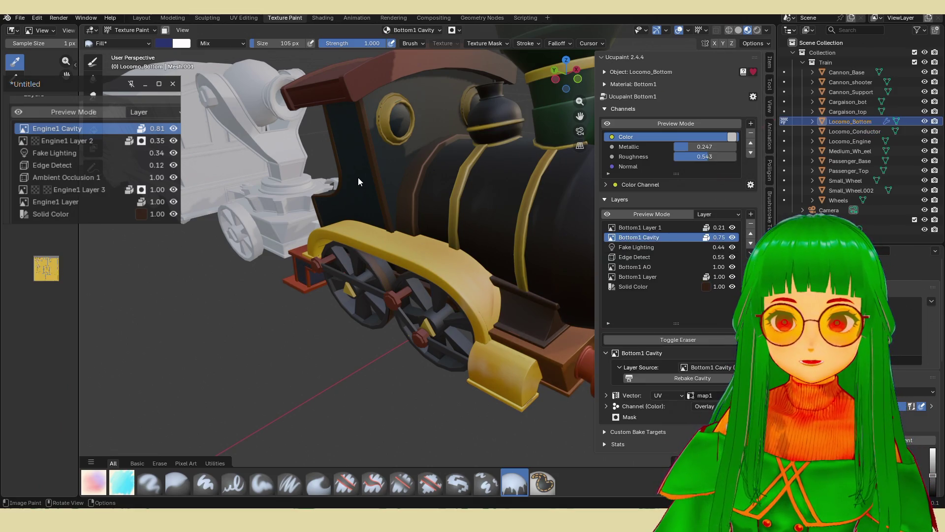
key("alt+q")
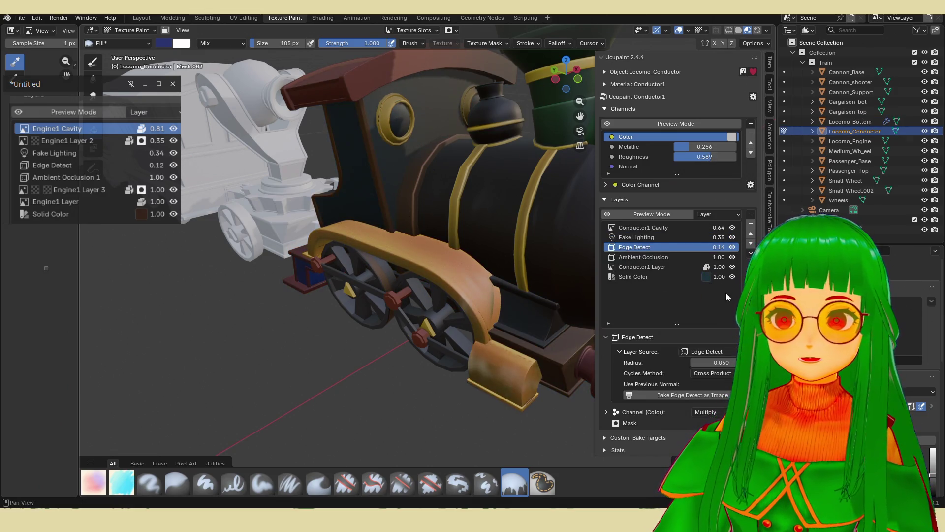
left_click(723, 244)
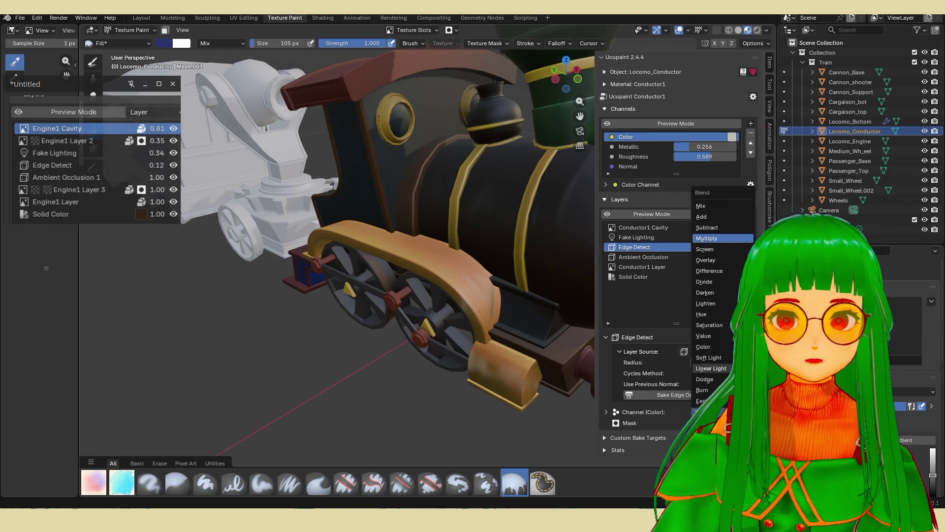
left_click(712, 260)
left_click_drag(723, 249, 749, 248)
mouse_move(457, 225)
middle_mouse_down()
mouse_move(486, 225)
mouse_move(509, 208)
mouse_move(463, 182)
mouse_move(415, 223)
mouse_move(357, 241)
mouse_move(396, 236)
mouse_move(477, 267)
mouse_move(491, 260)
mouse_move(485, 269)
mouse_move(512, 266)
middle_mouse_up()
key("alt+q")
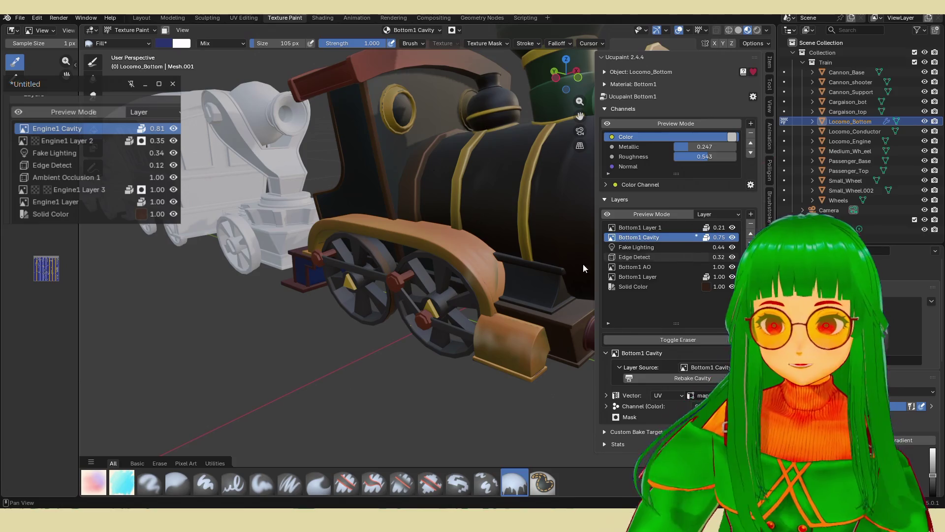
- Set Bottom1 Layer 1 to Overlay blending at full 1.00 strength
middle_click_drag(583, 263, 542, 273)
mouse_move(722, 238)
left_mouse_down()
mouse_move(670, 238)
mouse_move(697, 239)
left_mouse_up()
mouse_move(517, 256)
middle_mouse_down()
mouse_move(462, 260)
mouse_move(475, 279)
mouse_move(546, 279)
mouse_move(445, 276)
mouse_move(457, 292)
mouse_move(598, 261)
middle_mouse_up()
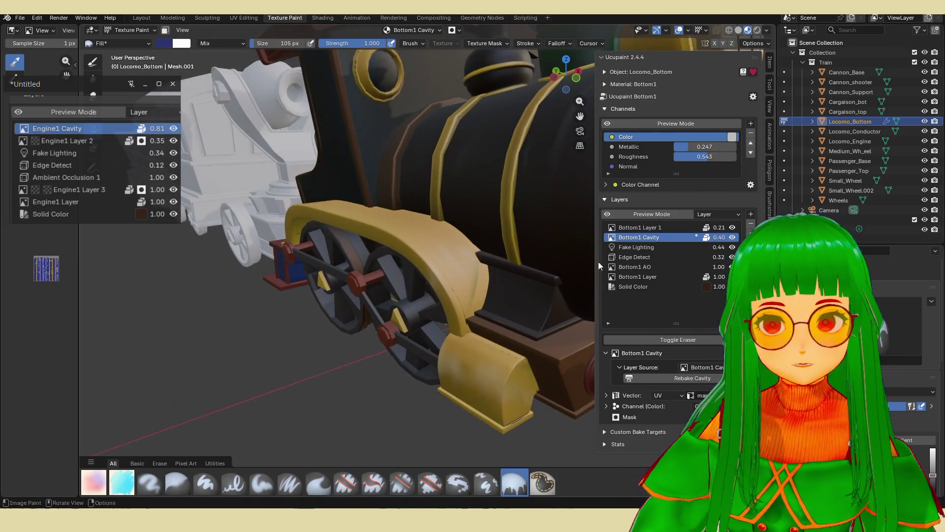
left_click(669, 226)
left_click(707, 375)
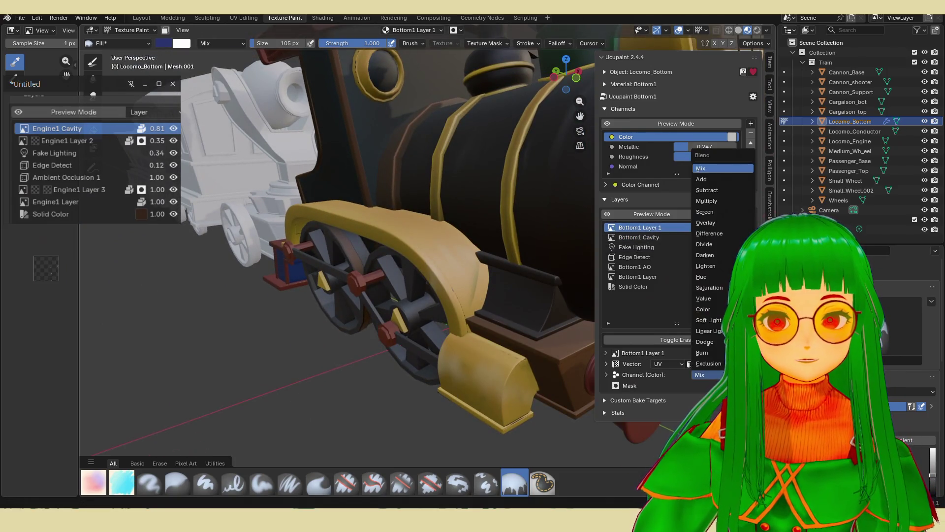
left_click(719, 223)
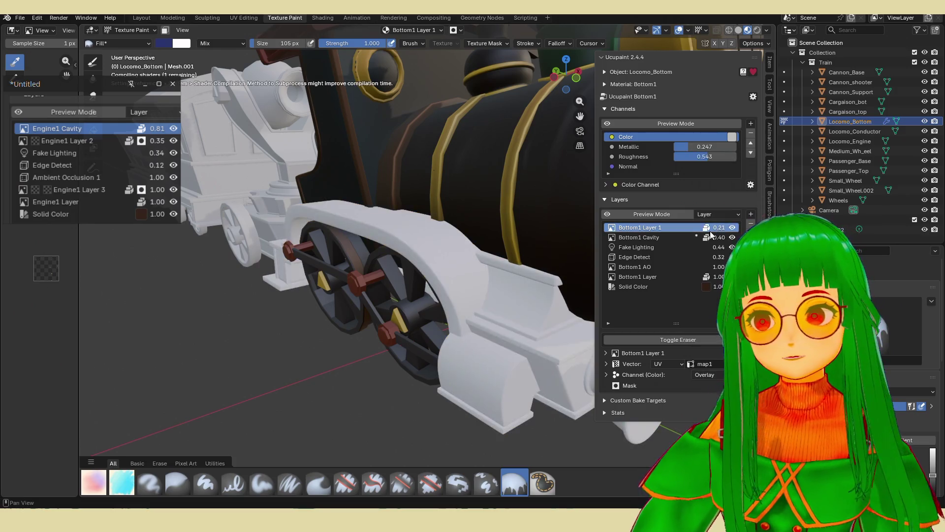
left_click_drag(718, 227, 759, 227)
- Retune Bottom1 Cavity to 0.78 and check the engine body's Engine1 Cavity layer
mouse_move(512, 261)
middle_mouse_down()
mouse_move(449, 296)
mouse_move(507, 285)
middle_mouse_up()
scroll(517, 290, "up", 4)
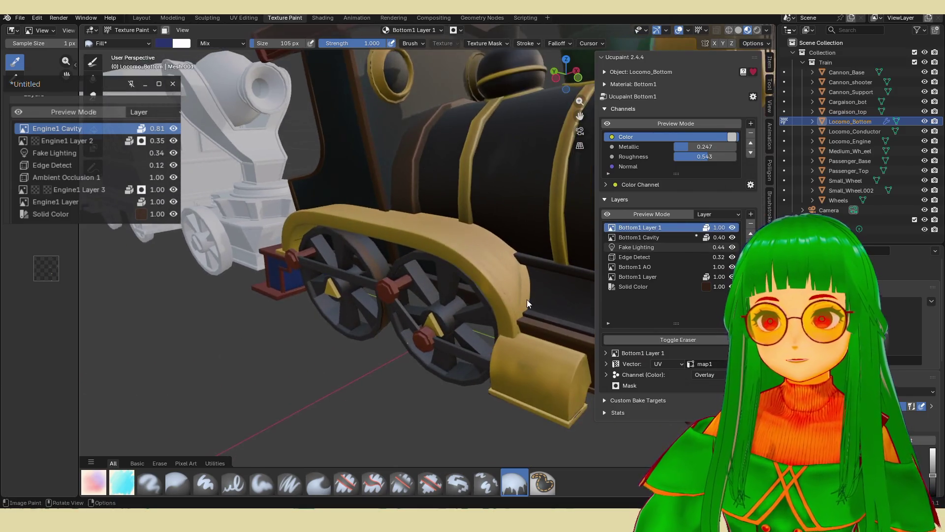
left_click(689, 238)
mouse_move(723, 237)
left_mouse_down()
mouse_move(679, 238)
mouse_move(724, 237)
mouse_move(679, 237)
mouse_move(719, 238)
mouse_move(694, 237)
left_mouse_up()
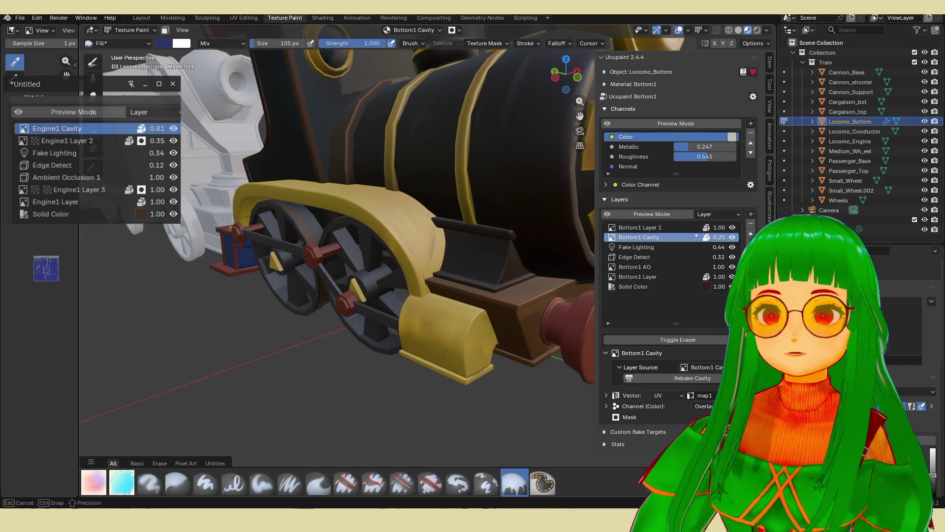
left_click_drag(716, 238, 743, 238)
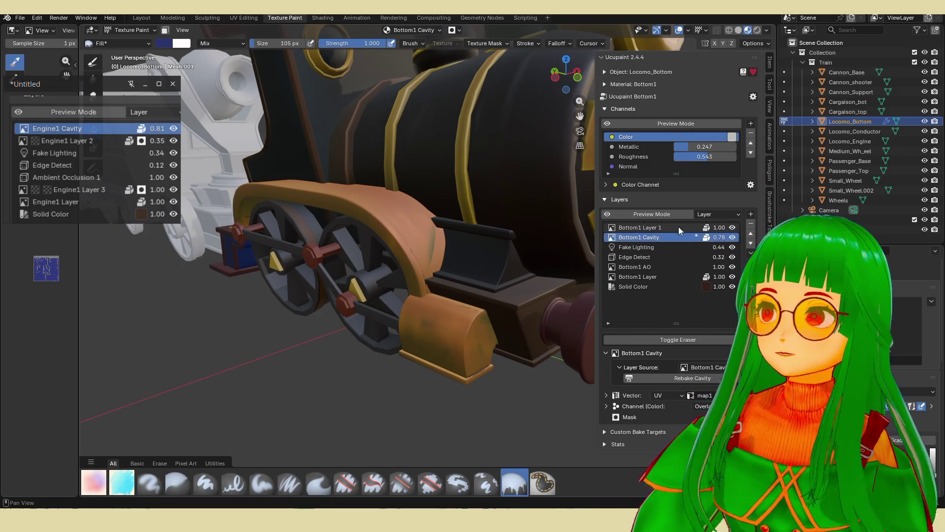
key("alt+q")
left_click(684, 231)
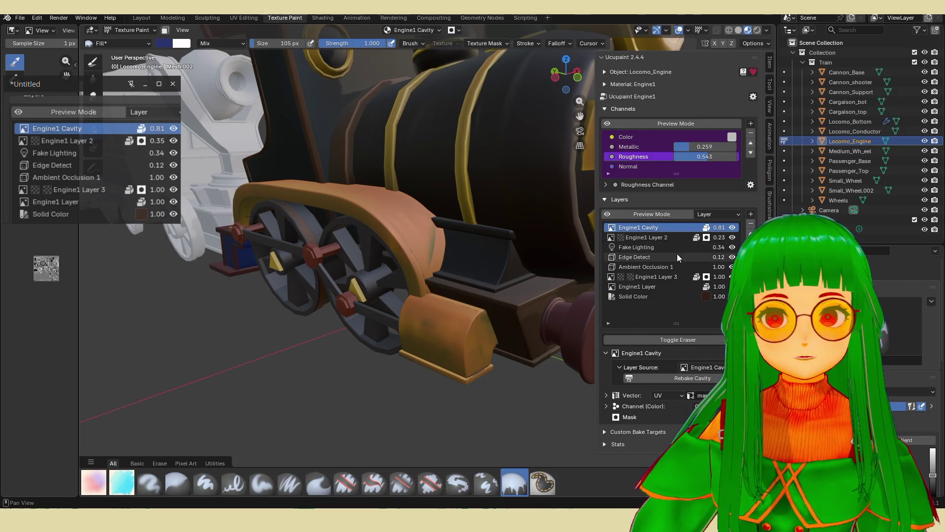
key("alt+q")
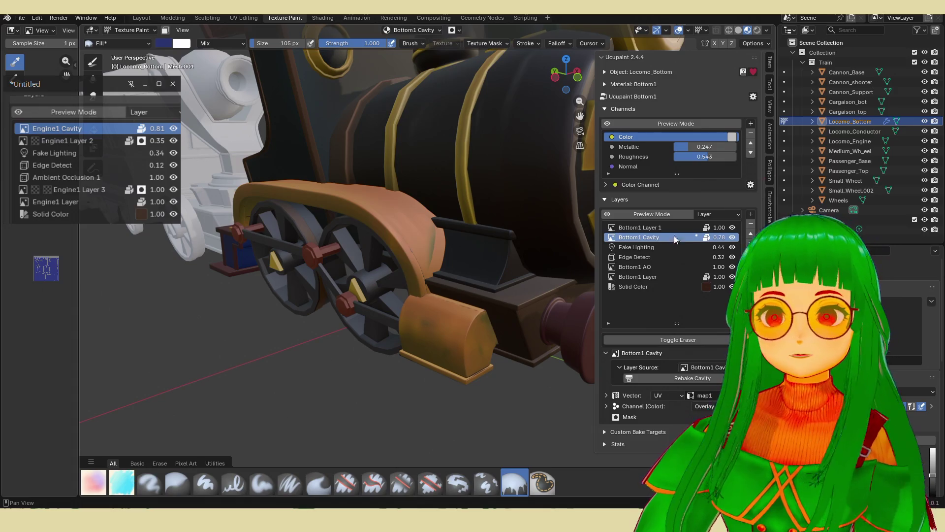
- Set Fake Lighting to 0.88 and lower Bottom1 Cavity to 0.37
left_click(696, 249)
left_click_drag(723, 249, 751, 249)
middle_click_drag(512, 293, 521, 285)
scroll(521, 288, "up", 3)
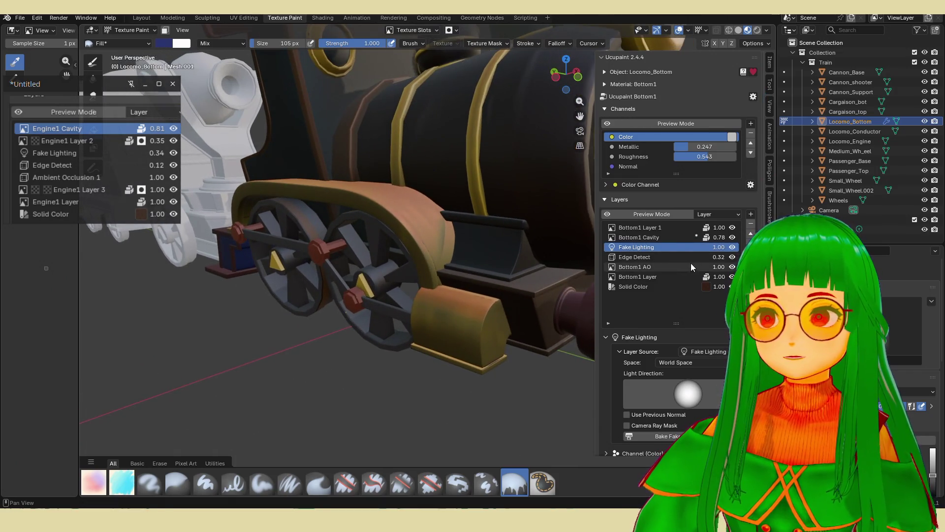
mouse_move(720, 246)
left_mouse_down()
mouse_move(730, 240)
mouse_move(699, 237)
mouse_move(736, 237)
mouse_move(687, 237)
mouse_move(715, 237)
left_mouse_up()
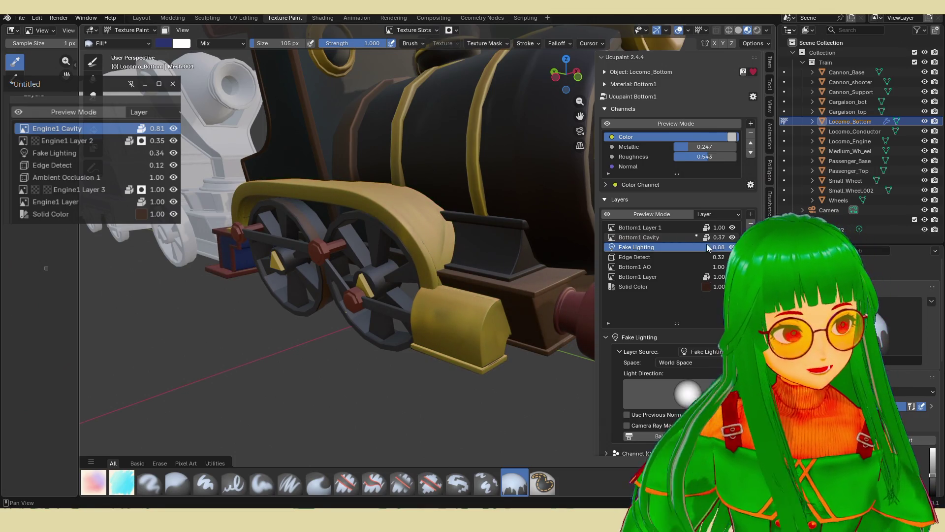
mouse_move(542, 285)
middle_mouse_down()
mouse_move(409, 297)
mouse_move(407, 308)
mouse_move(509, 302)
mouse_move(446, 315)
mouse_move(406, 281)
mouse_move(420, 266)
mouse_move(471, 285)
middle_mouse_up()
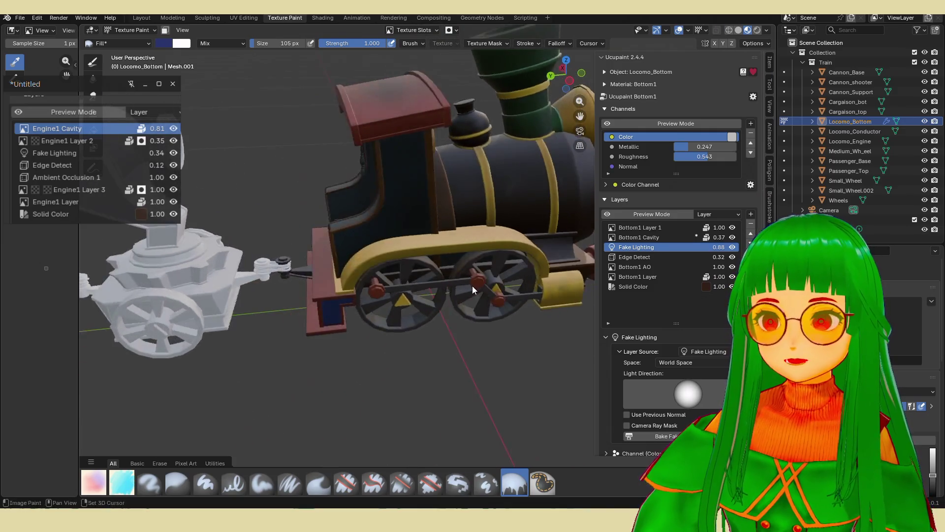
- Inspect the frame beams, select the Edge Detect layer, and bring up Ucupaint's add-layer choices
scroll(428, 288, "up", 5)
mouse_move(402, 315)
middle_mouse_down()
mouse_move(436, 305)
mouse_move(491, 309)
mouse_move(455, 303)
mouse_move(438, 353)
mouse_move(497, 337)
mouse_move(407, 301)
mouse_move(411, 294)
mouse_move(424, 315)
mouse_move(324, 295)
mouse_move(377, 276)
mouse_move(462, 273)
mouse_move(342, 285)
mouse_move(401, 297)
mouse_move(420, 286)
mouse_move(448, 312)
mouse_move(430, 323)
mouse_move(402, 315)
mouse_move(472, 326)
mouse_move(482, 297)
mouse_move(447, 329)
mouse_move(465, 335)
mouse_move(452, 343)
mouse_move(461, 350)
mouse_move(335, 326)
mouse_move(510, 351)
mouse_move(466, 320)
mouse_move(460, 301)
mouse_move(519, 312)
mouse_move(468, 321)
mouse_move(431, 350)
mouse_move(352, 313)
mouse_move(414, 282)
mouse_move(480, 290)
mouse_move(520, 315)
mouse_move(447, 306)
mouse_move(445, 329)
mouse_move(391, 329)
mouse_move(411, 332)
mouse_move(401, 330)
middle_mouse_up()
scroll(463, 271, "up", 3)
scroll(460, 347, "down", 3)
scroll(447, 306, "up", 4)
scroll(447, 307, "down", 4)
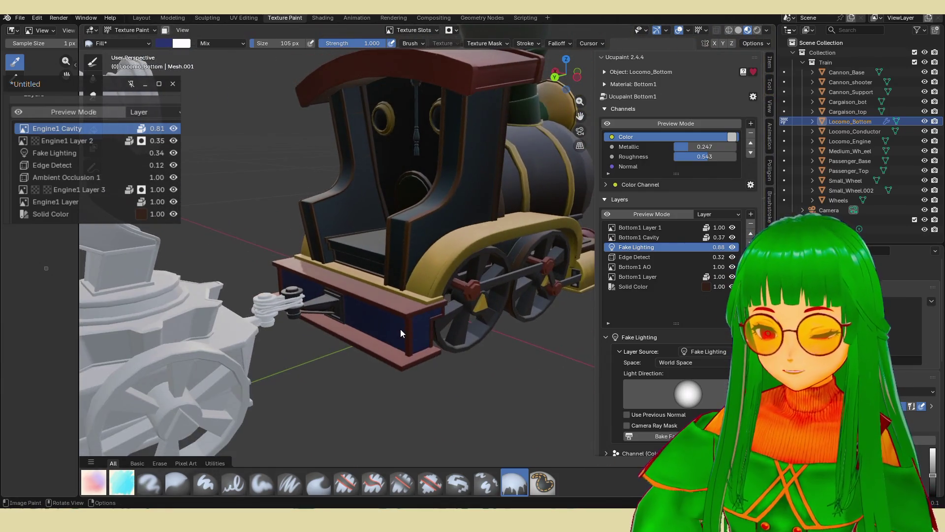
scroll(383, 331, "up", 2)
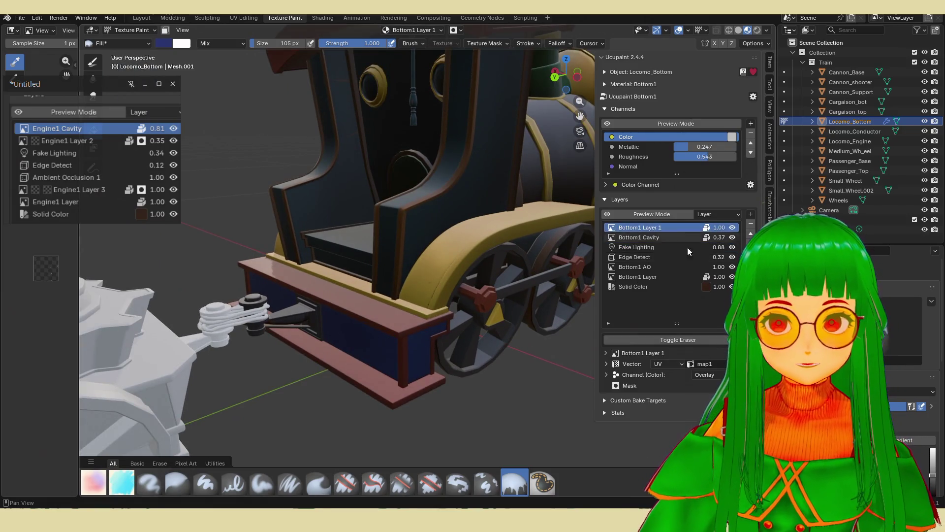
left_click(651, 258)
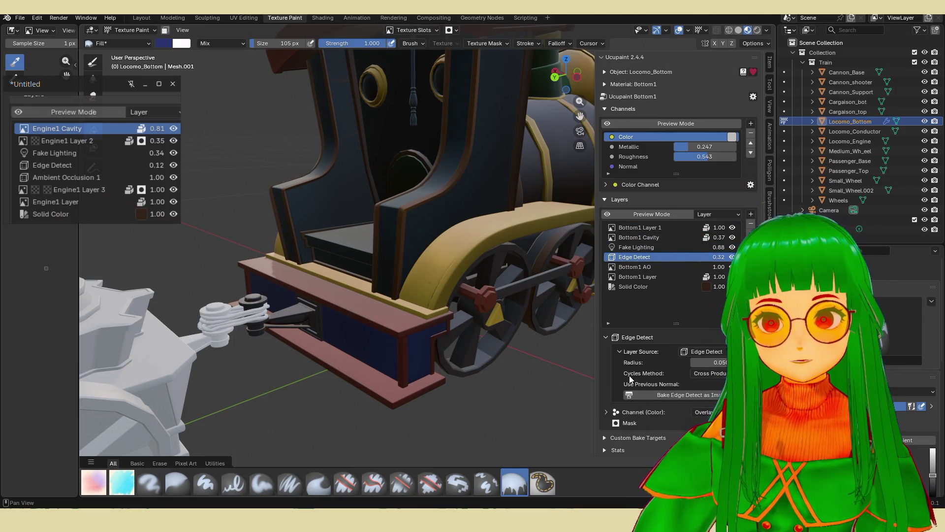
left_click(750, 214)
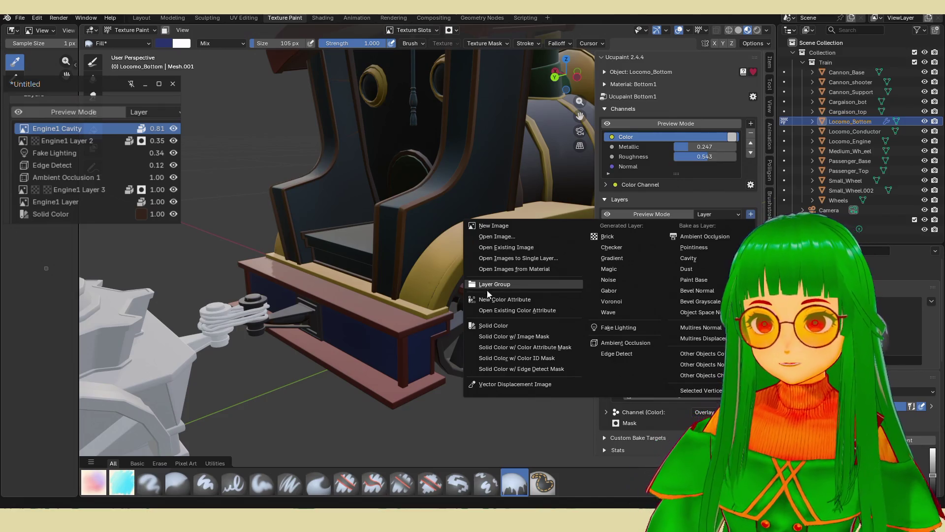
- Add the blank image layer Bottom1 Layer 2 and paint blue on the lower beam with the CR flat marker
left_click(536, 226)
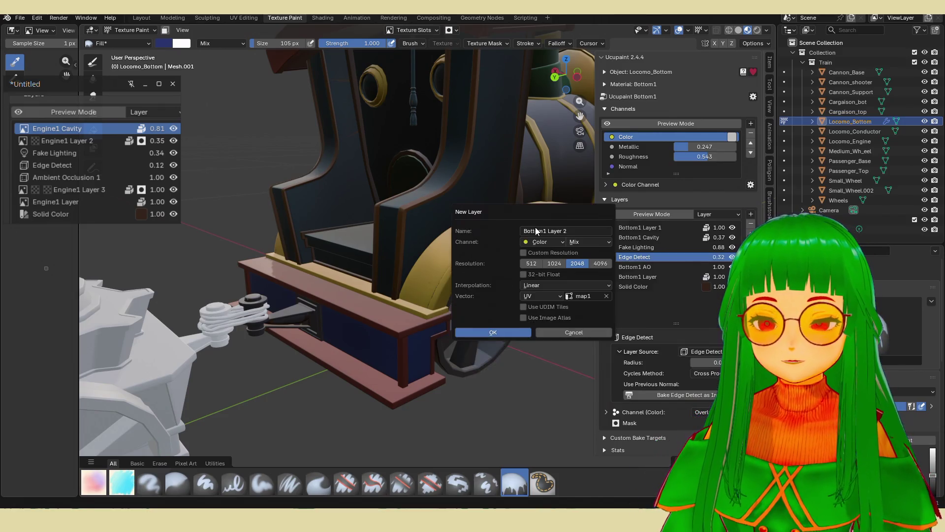
left_click(515, 331)
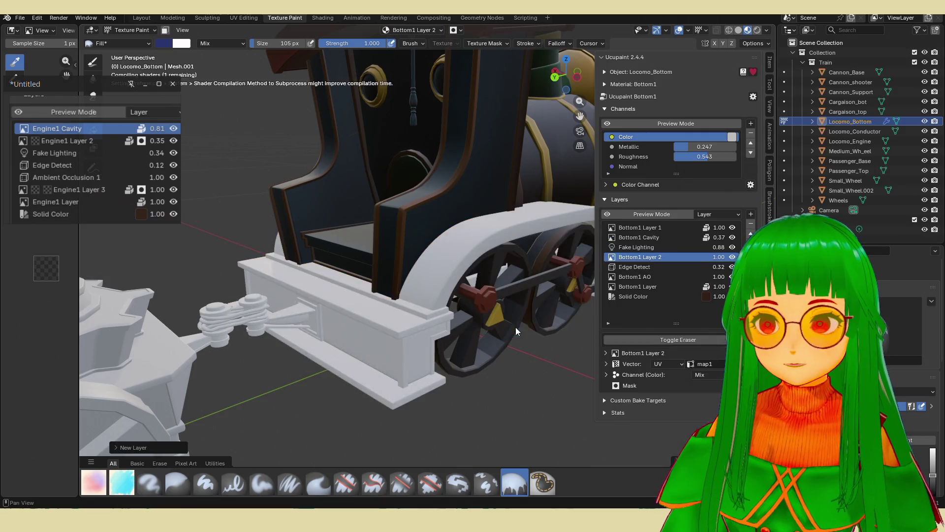
middle_click_drag(428, 329, 442, 322)
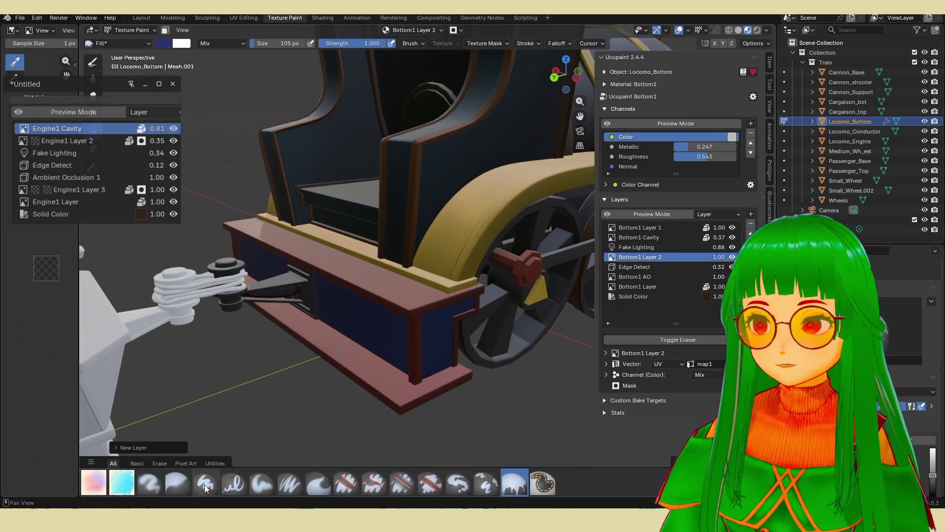
left_click(122, 483)
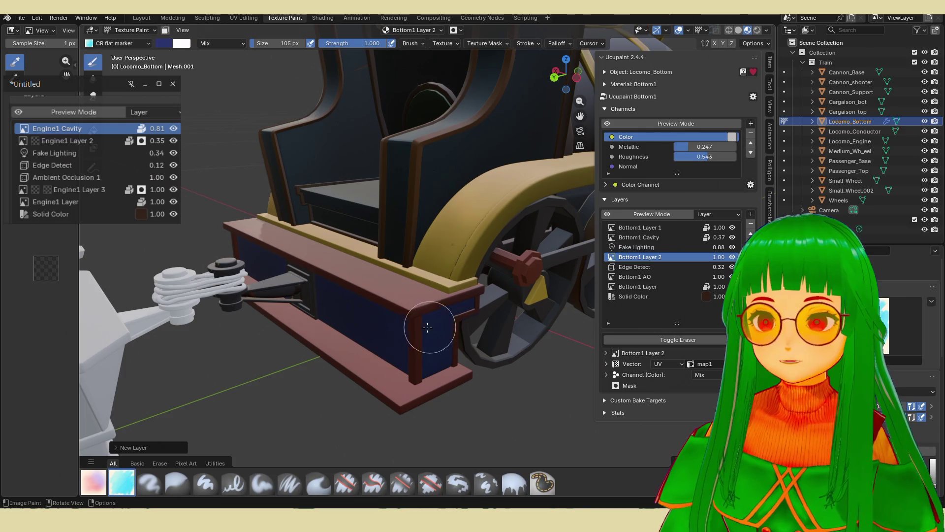
scroll(901, 345, "down", 6)
mouse_move(390, 365)
left_mouse_down()
mouse_move(401, 348)
mouse_move(386, 342)
left_mouse_up()
mouse_move(386, 342)
middle_mouse_down("ctrl")
mouse_move(486, 319)
mouse_move(459, 331)
middle_mouse_up("ctrl")
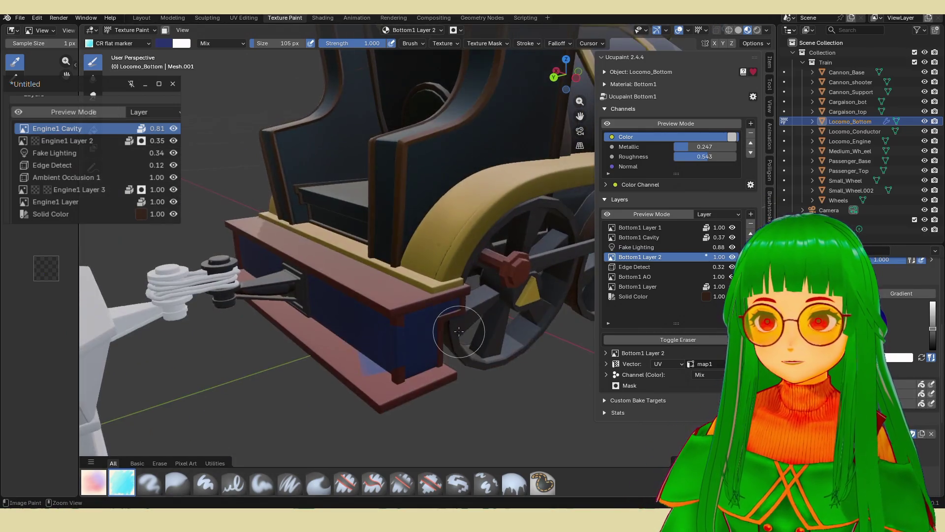
key("ctrl+z")
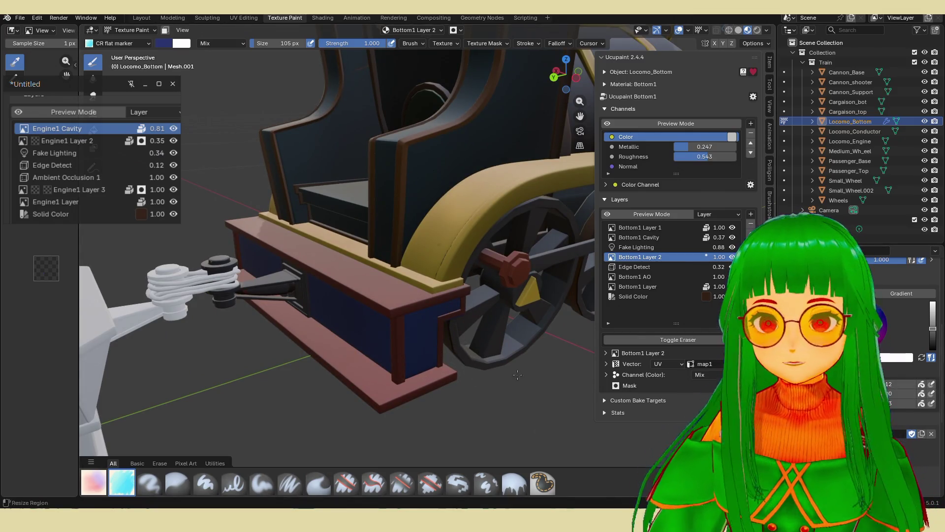
- Hide the faces surrounding the frame beam in Edit Mode, then return to Texture Paint
middle_click_drag(327, 316, 428, 319)
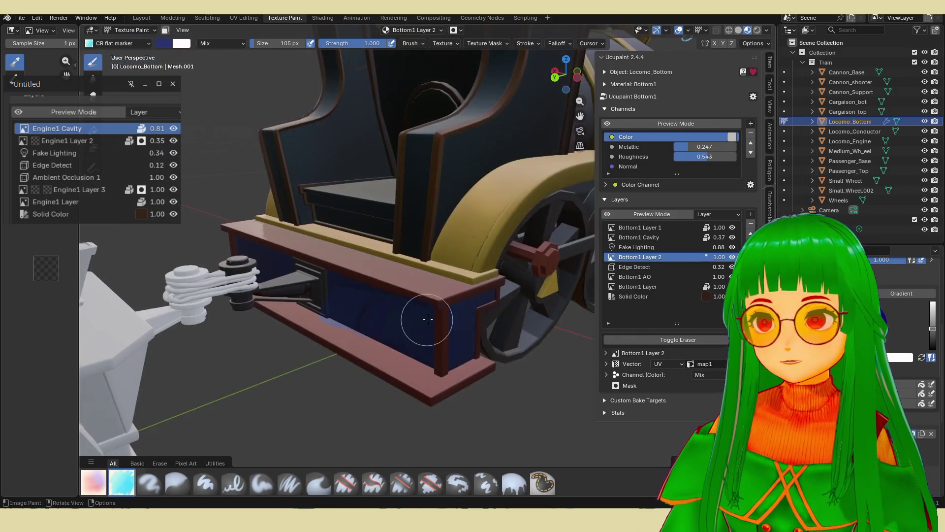
middle_click_drag(446, 357, 389, 340)
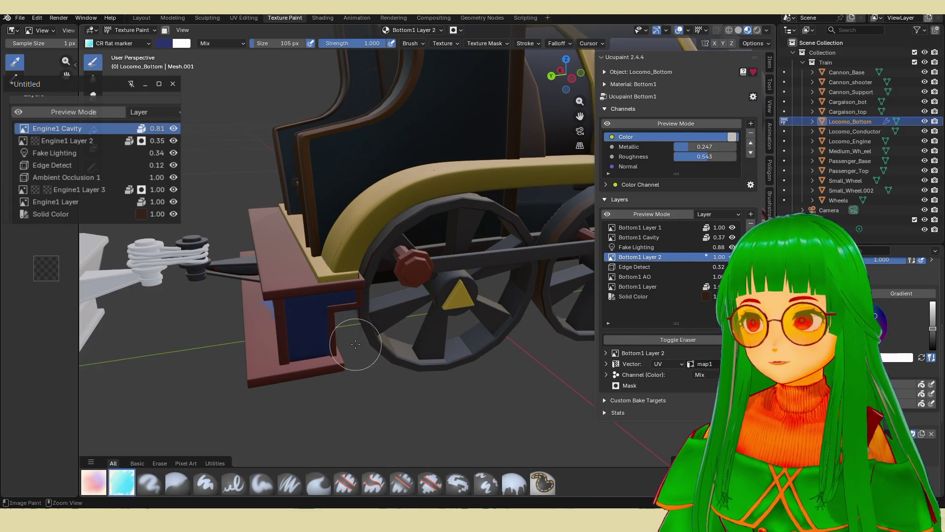
scroll(354, 346, "down", 4)
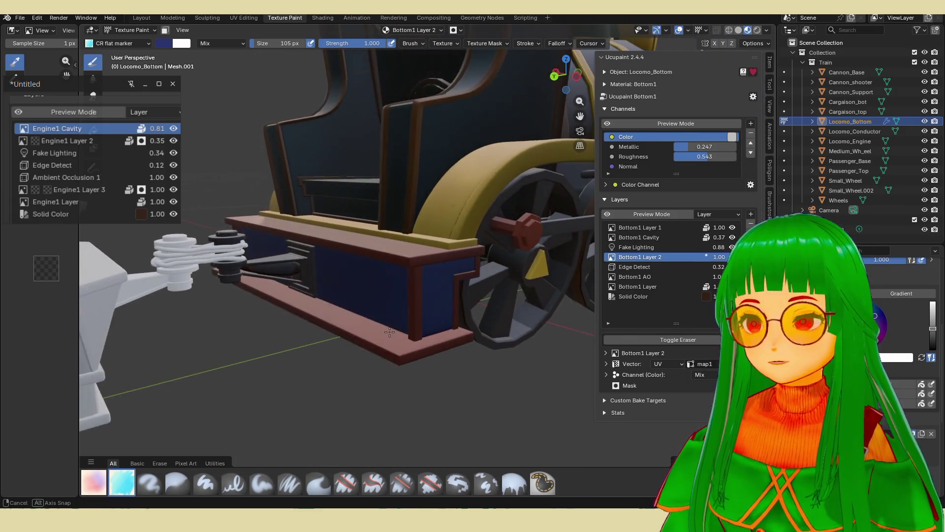
key("Tab")
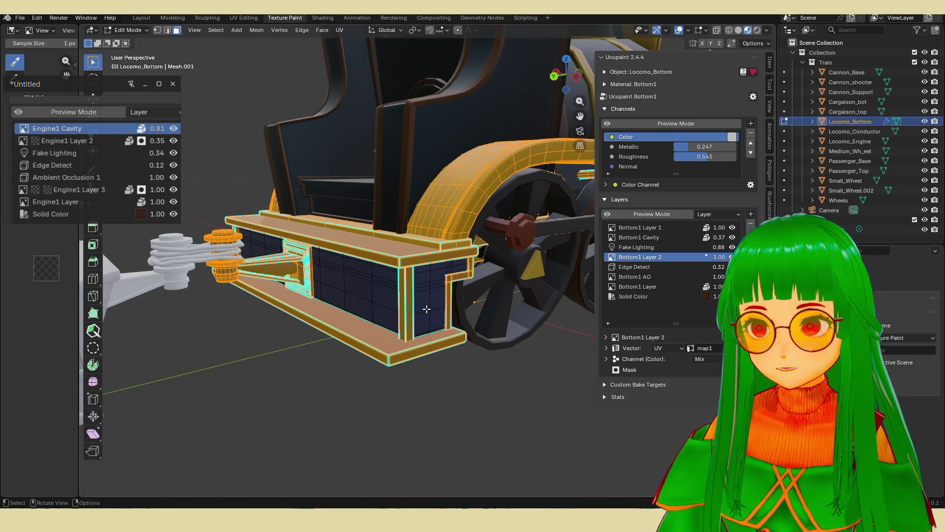
key("h")
key("Tab")
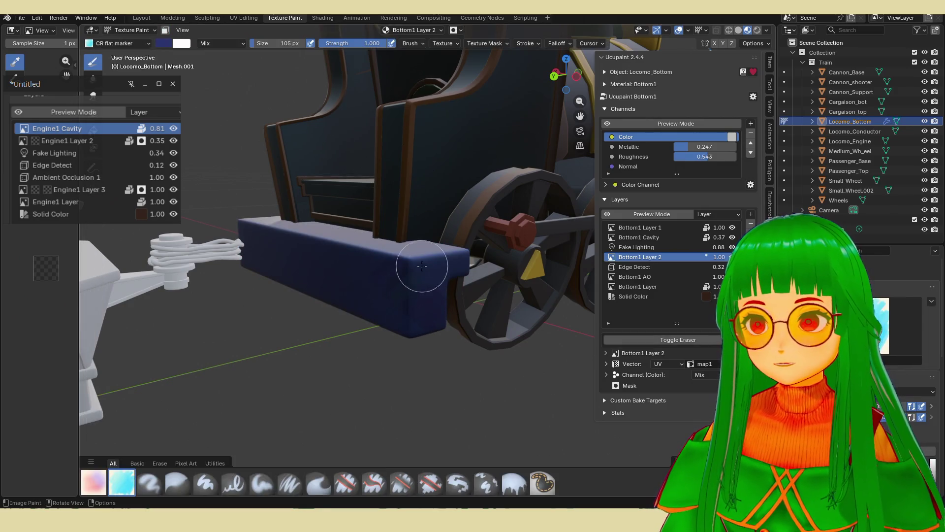
- Orbit around the isolated blue base to inspect its sides, wheels and underside
middle_click_drag(418, 275, 443, 318)
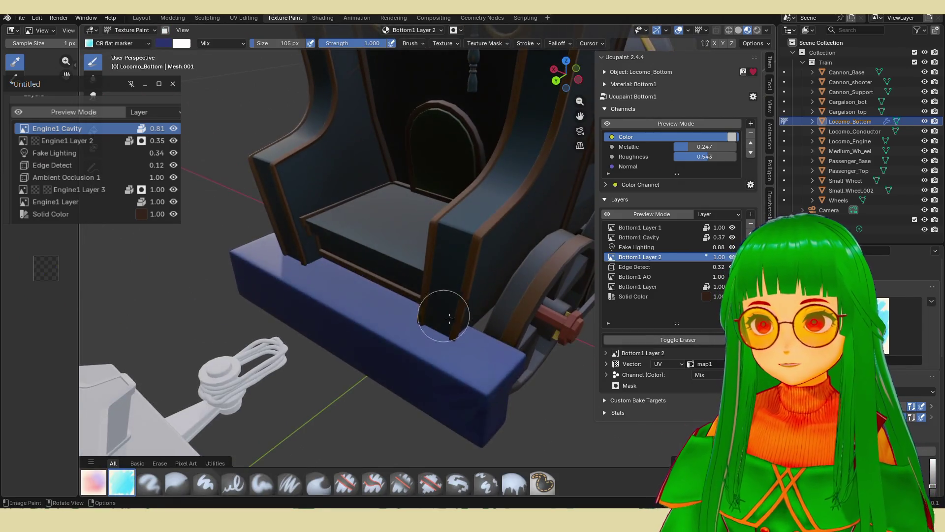
key("KP_Decimal")
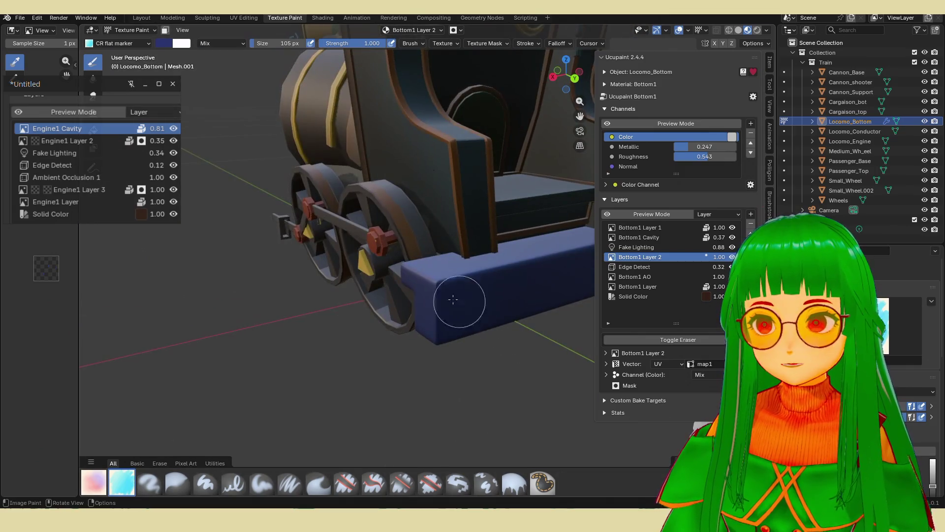
mouse_move(437, 321)
middle_mouse_down()
mouse_move(477, 301)
mouse_move(422, 363)
mouse_move(483, 335)
mouse_move(536, 284)
mouse_move(498, 327)
middle_mouse_up()
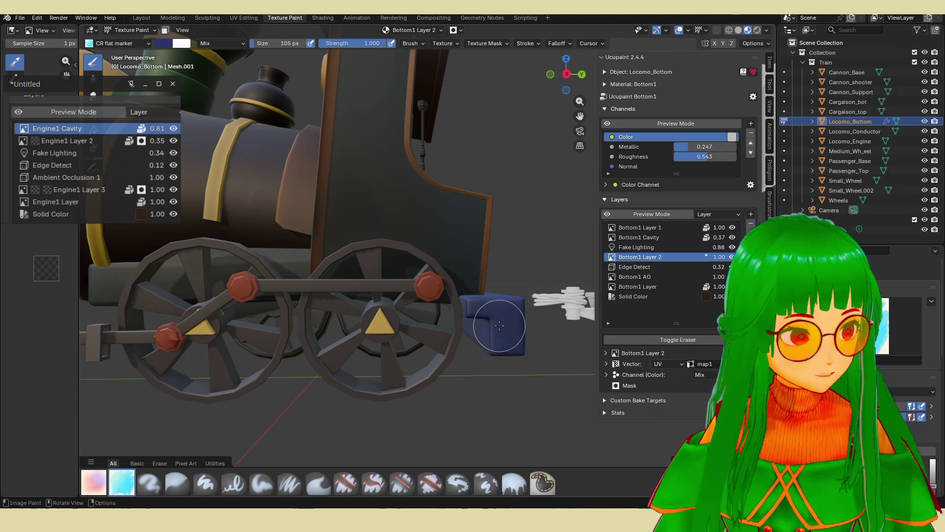
middle_click_drag(508, 328, 402, 374)
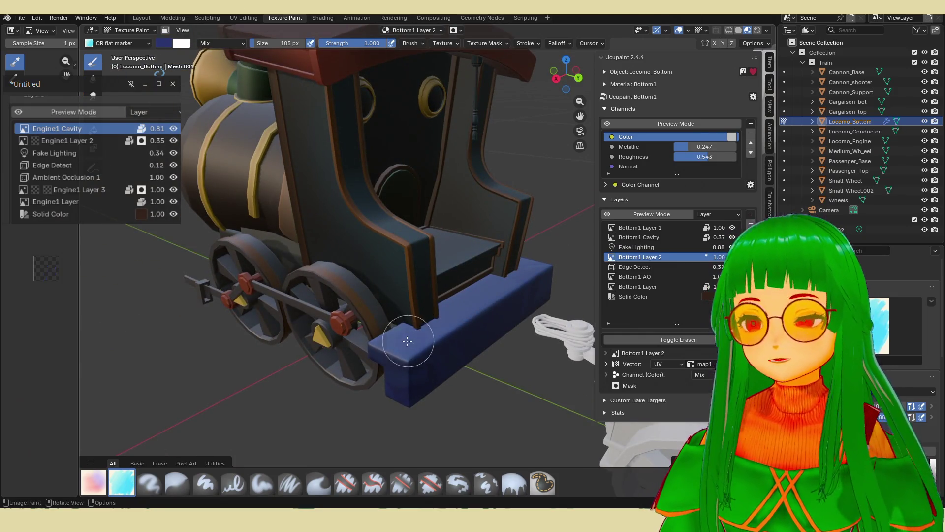
middle_click_drag(458, 356, 325, 296)
middle_click_drag(380, 320, 433, 334)
middle_click_drag(468, 359, 418, 178)
mouse_move(331, 382)
middle_mouse_down()
mouse_move(477, 310)
mouse_move(438, 344)
middle_mouse_up()
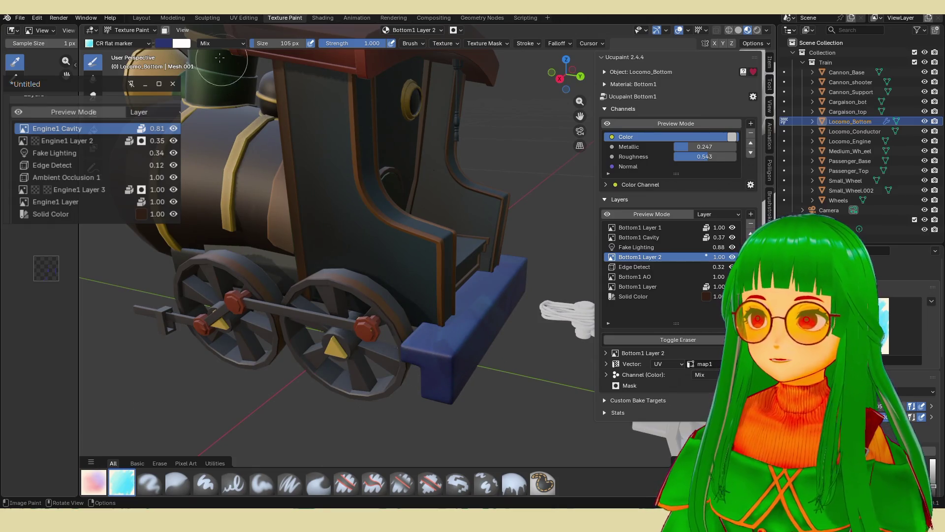
- Enlarge the brush to 218 px, then trim it slightly while checking the blue block from several angles
left_click_drag(289, 44, 325, 44)
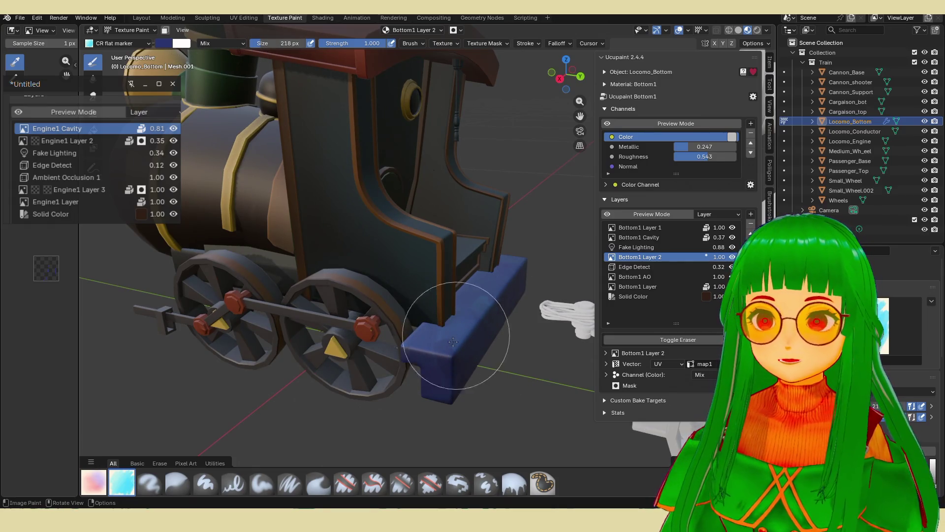
middle_click_drag(464, 333, 401, 355)
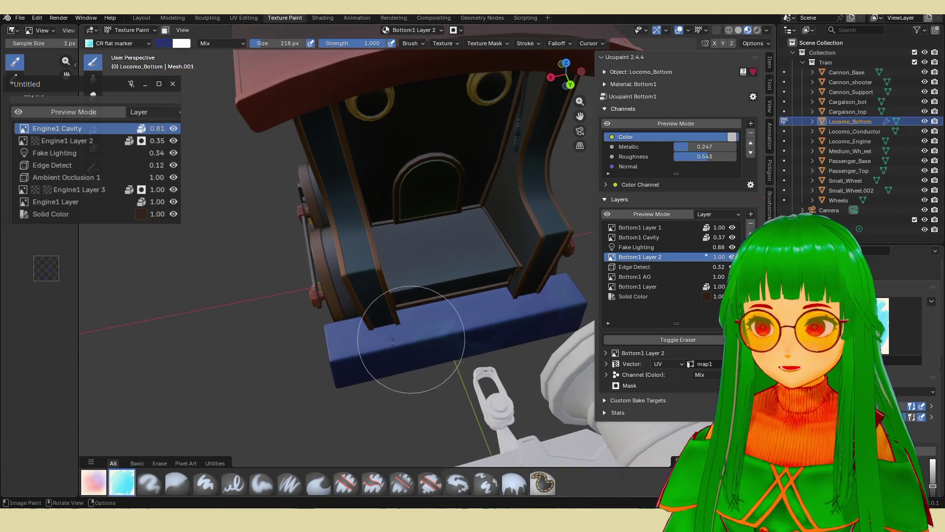
middle_click_drag(340, 357, 432, 341)
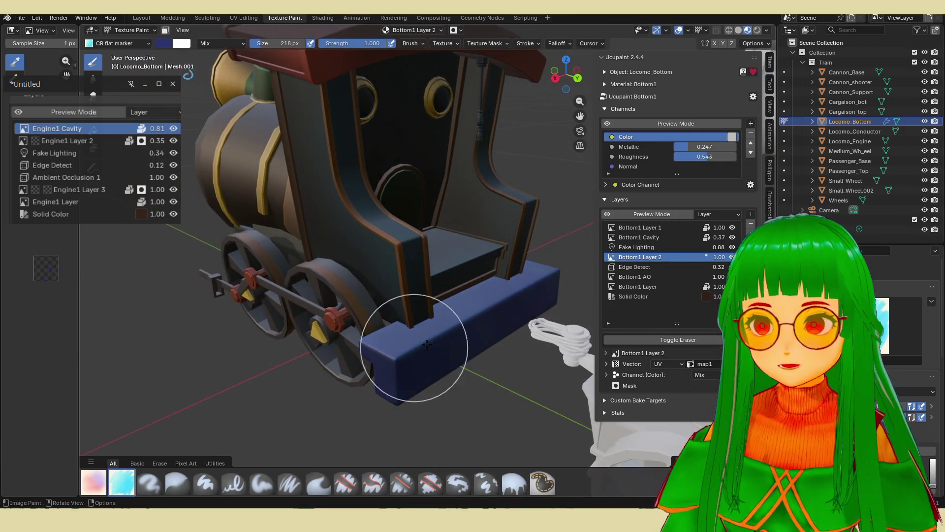
middle_click_drag(469, 310, 348, 332)
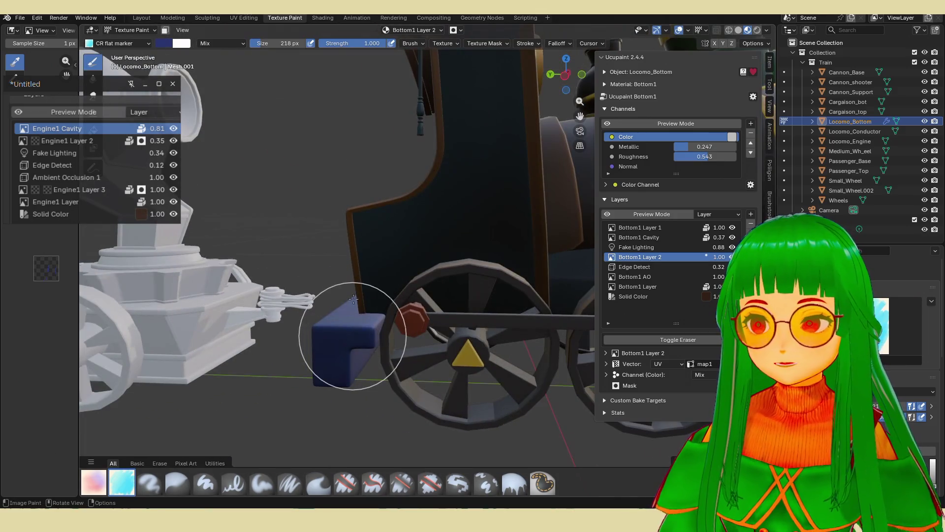
left_click_drag(264, 48, 250, 48)
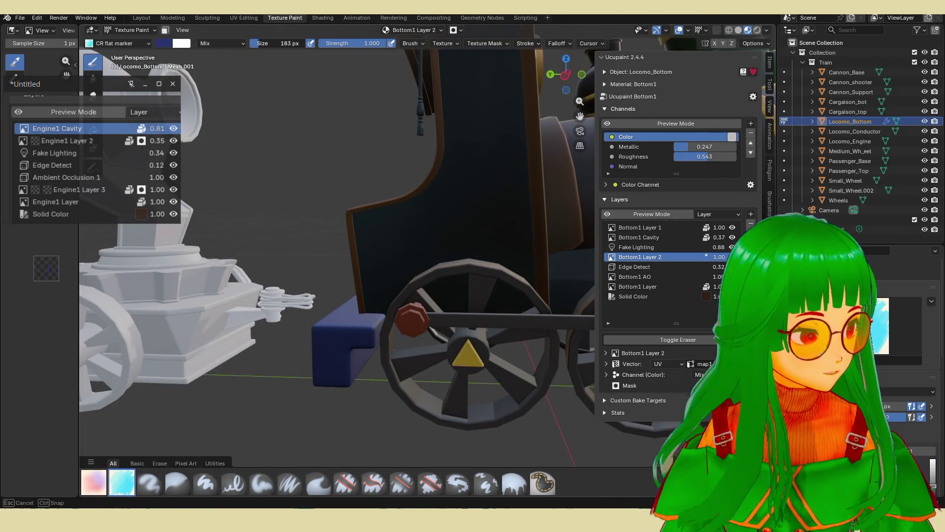
middle_click_drag(345, 237, 359, 242)
mouse_move(363, 327)
middle_mouse_down()
mouse_move(402, 354)
mouse_move(468, 365)
mouse_move(443, 336)
mouse_move(398, 344)
mouse_move(369, 285)
middle_mouse_up()
middle_click_drag(460, 372, 377, 261)
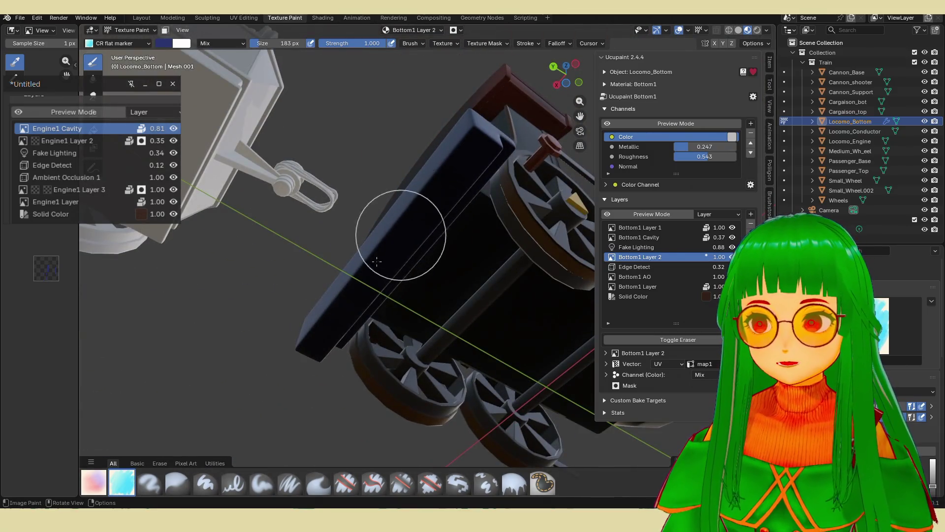
middle_click_drag(337, 321, 348, 359)
mouse_move(380, 316)
middle_mouse_down()
mouse_move(465, 382)
mouse_move(517, 359)
middle_mouse_up()
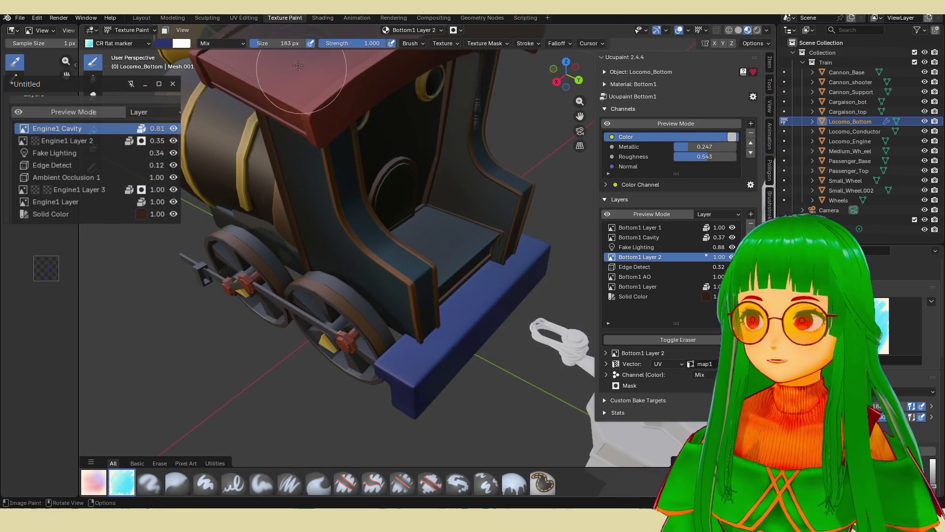
- Shrink the brush from 174 px to 96 px, zoom close to the blue block, and enter Edit Mode
middle_click_drag(297, 66, 298, 65)
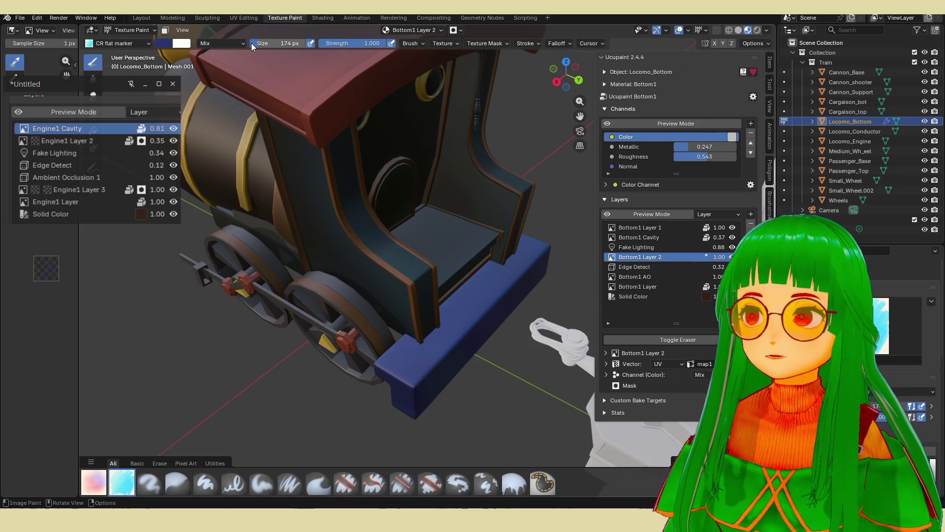
middle_click_drag(298, 65, 477, 388)
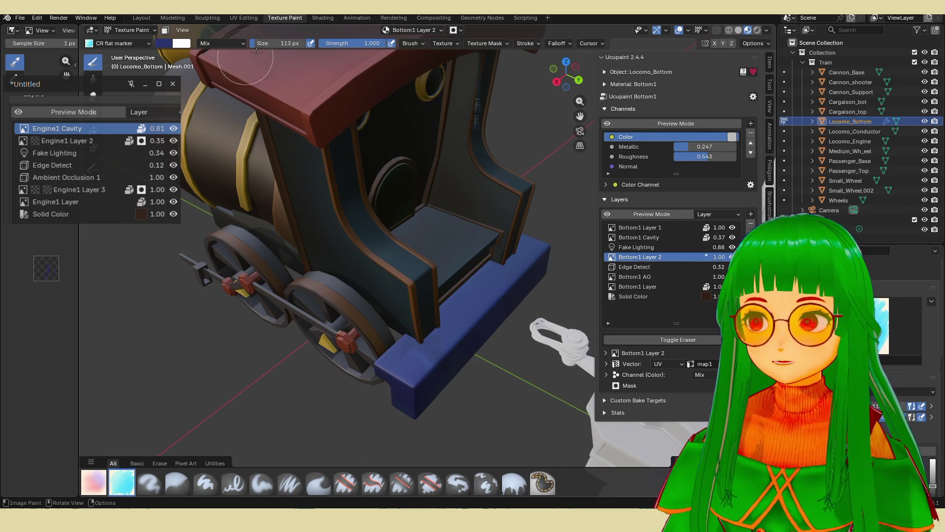
left_click_drag(256, 44, 248, 44)
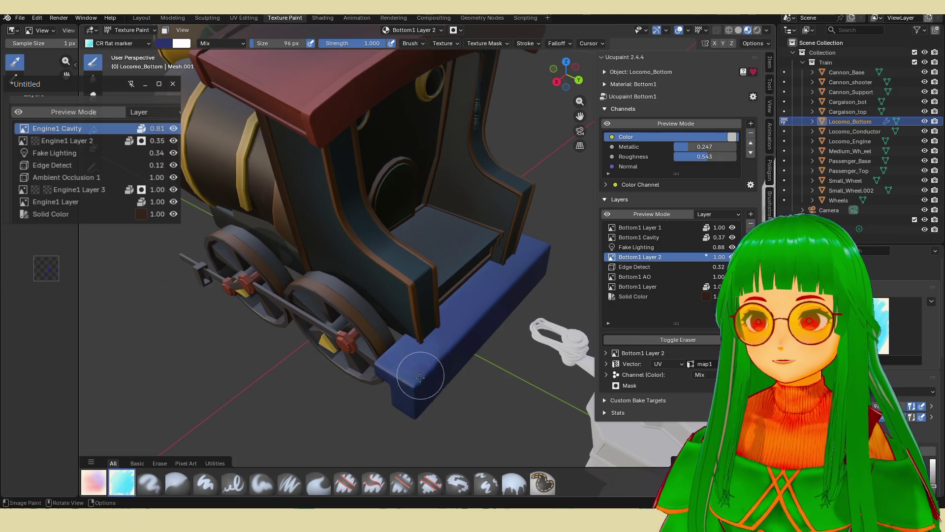
middle_click_drag(420, 377, 421, 350)
mouse_move(475, 371)
middle_mouse_down()
mouse_move(335, 323)
mouse_move(348, 247)
mouse_move(343, 313)
middle_mouse_up()
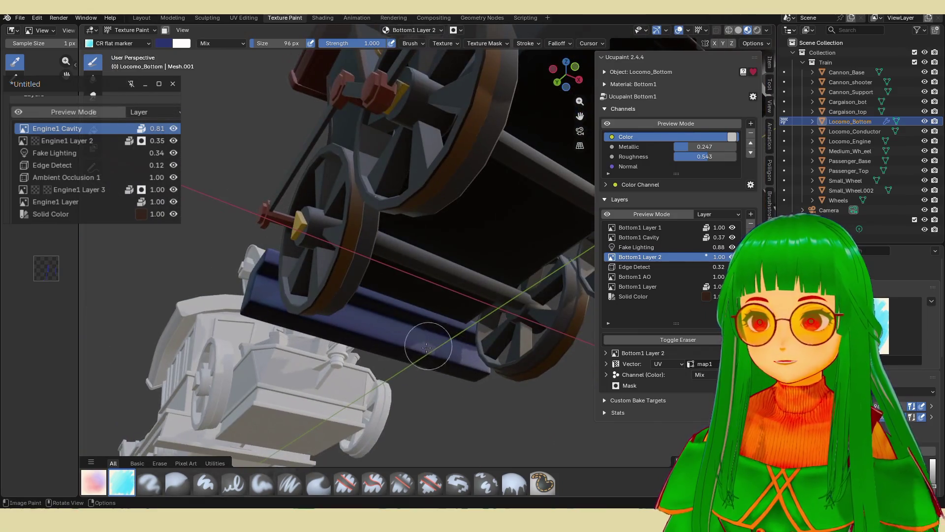
mouse_move(437, 348)
middle_mouse_down()
mouse_move(306, 382)
mouse_move(302, 410)
middle_mouse_up()
middle_click_drag(480, 369, 330, 370)
middle_click_drag(481, 384, 449, 386)
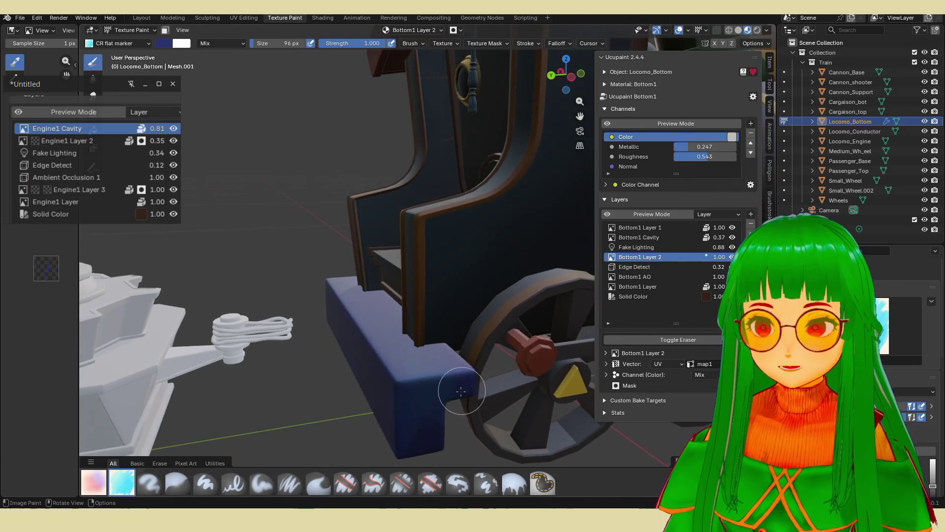
key("Tab")
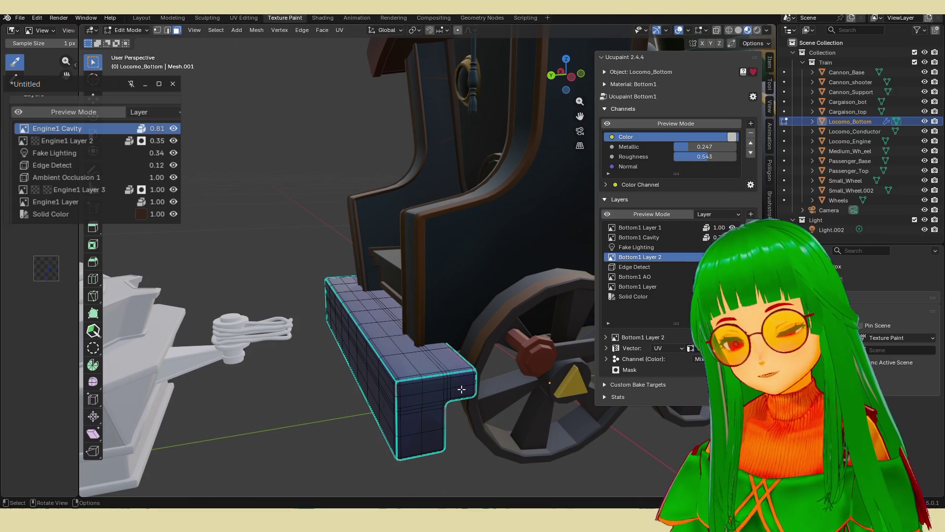
- Start an inset on the block's faces, cancel it, and return to Texture Paint
key("i")
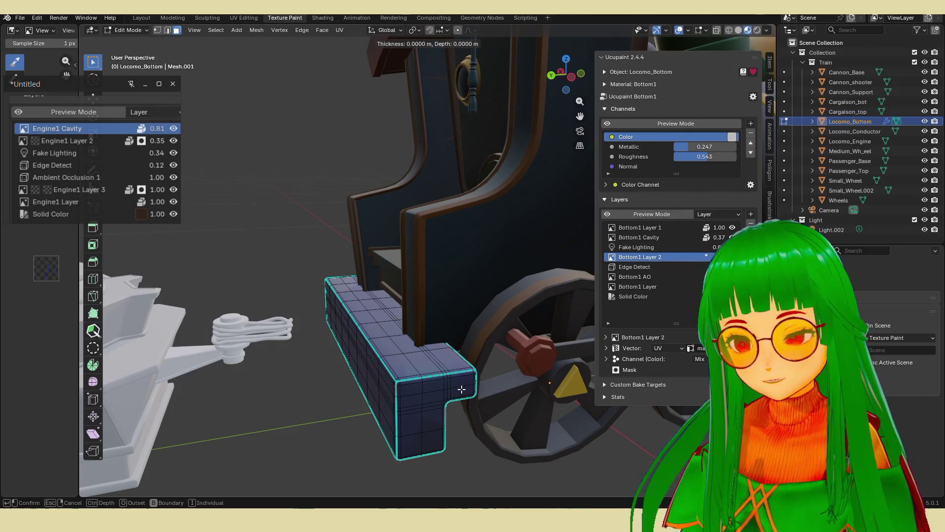
key("Escape")
key("Tab")
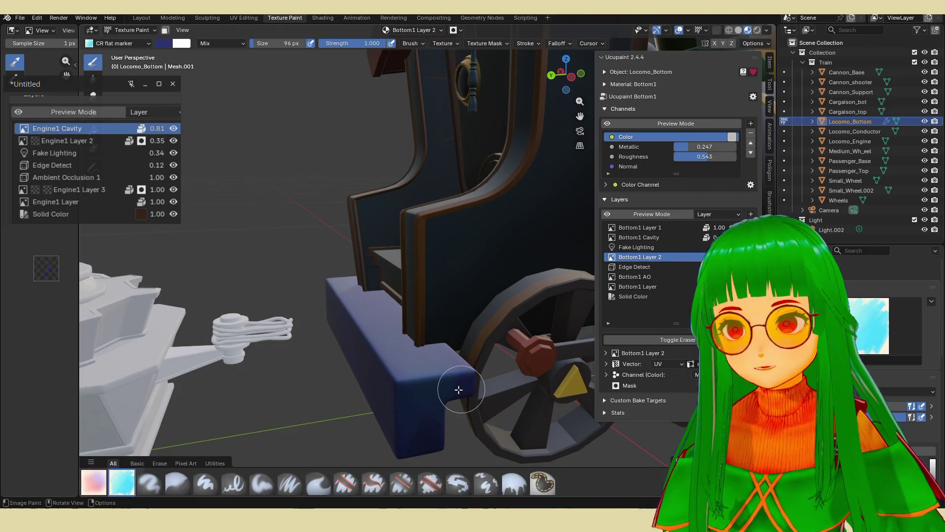
- Reveal the hidden base geometry with Alt+H and go back to Texture Paint
key("Tab")
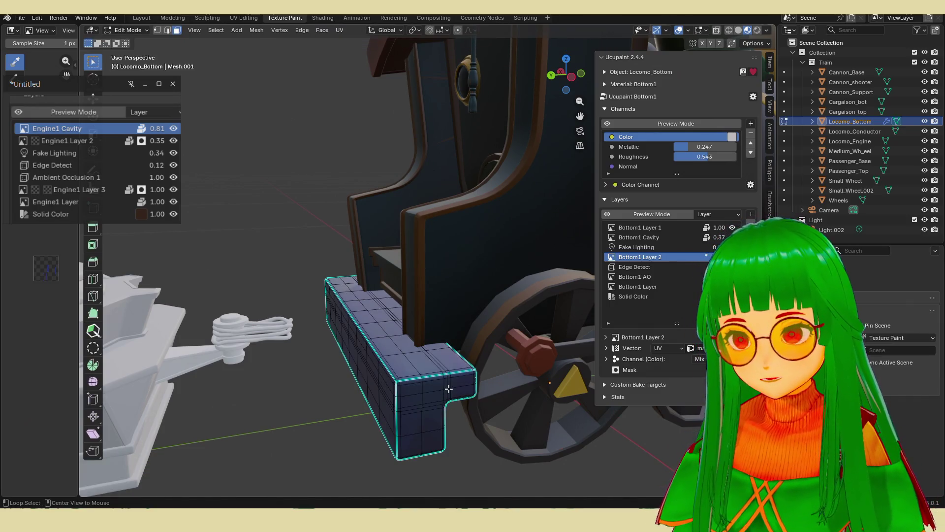
key("alt+h")
key("Tab")
mouse_move(449, 392)
middle_mouse_down()
mouse_move(433, 374)
mouse_move(462, 360)
mouse_move(473, 365)
mouse_move(465, 367)
middle_mouse_up()
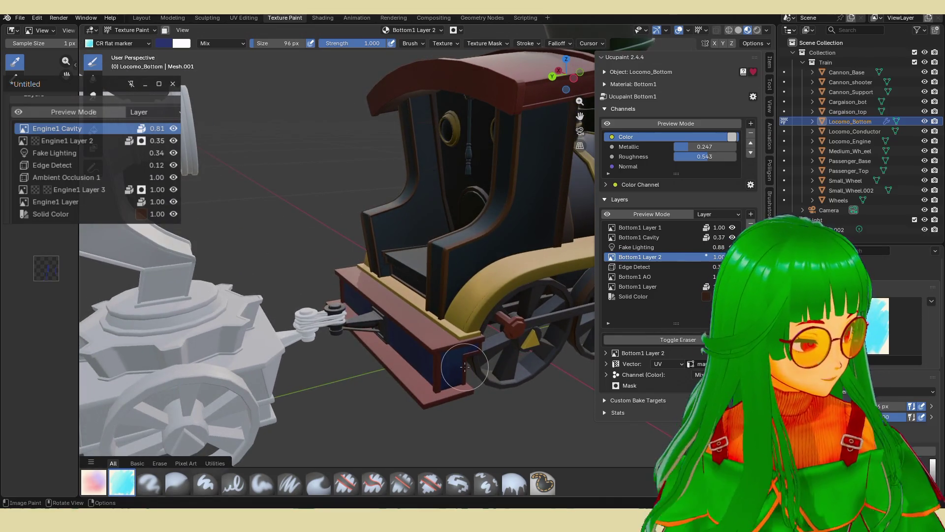
scroll(460, 355, "down", 3)
mouse_move(460, 355)
middle_mouse_down()
mouse_move(449, 338)
mouse_move(338, 342)
middle_mouse_up()
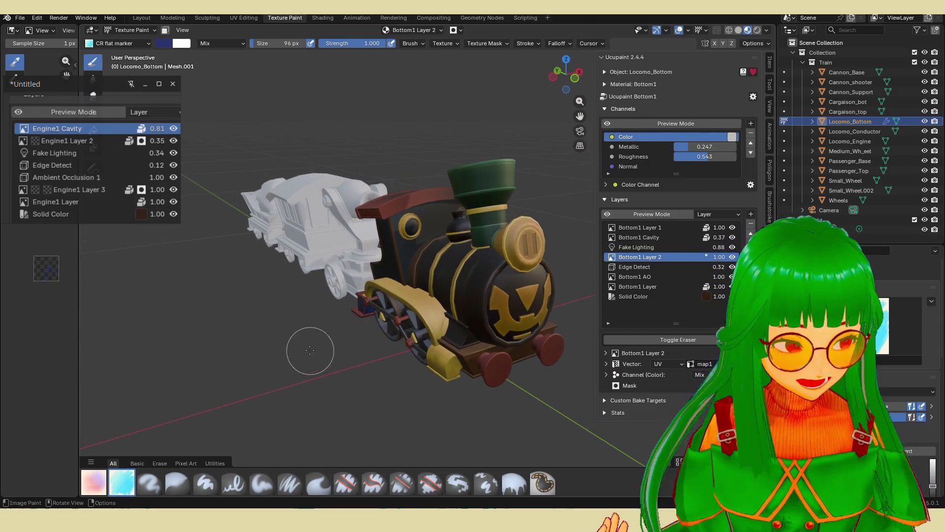
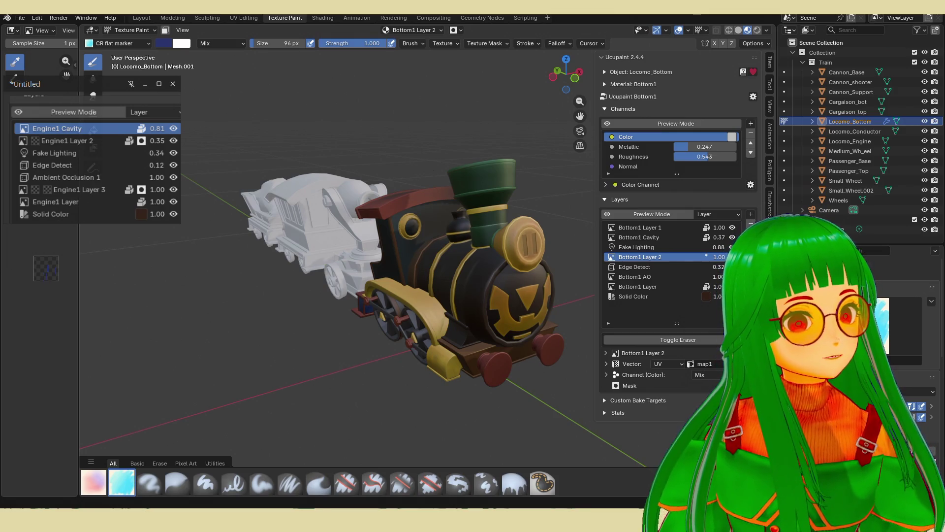
- Switch from Blender to the browser window showing the Instagram logo post
key("alt+Tab")
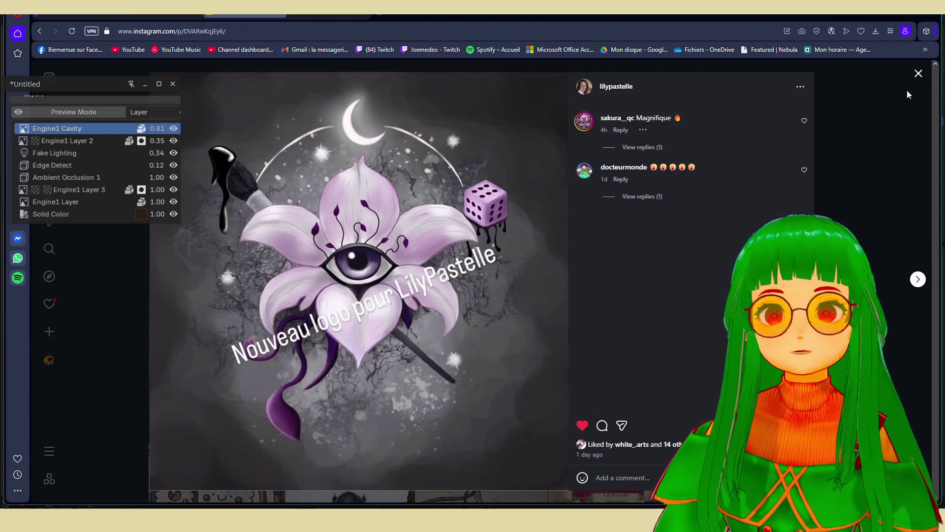
- Drag the browser window to the right screen edge to reveal Blender's texture paint workspace
mouse_move(861, 15)
left_mouse_down()
mouse_move(882, 47)
mouse_move(944, 5)
mouse_move(944, 20)
left_mouse_up()
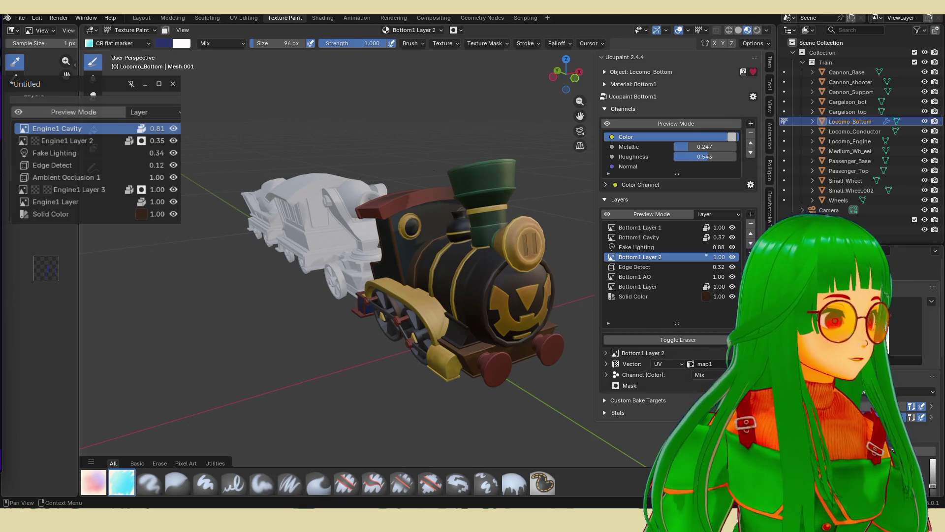
- Set Locomo_Conductor's Edge Detect layer strength to 0.50, then reopen Locomo_Bottom in Edit Mode
middle_click_drag(485, 236, 465, 228)
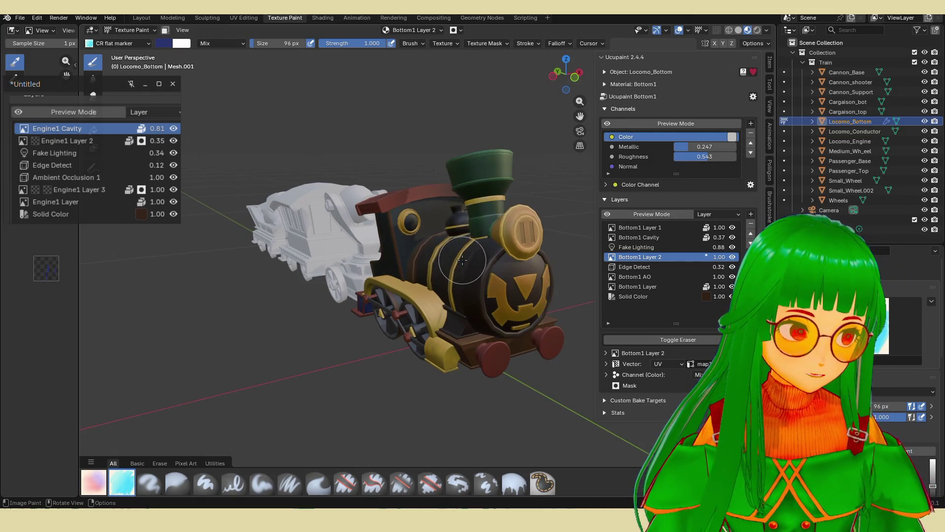
mouse_move(470, 302)
middle_mouse_down()
mouse_move(500, 323)
mouse_move(505, 306)
mouse_move(477, 212)
mouse_move(538, 267)
mouse_move(498, 274)
mouse_move(485, 302)
mouse_move(490, 264)
mouse_move(460, 289)
mouse_move(402, 312)
mouse_move(300, 320)
mouse_move(415, 289)
mouse_move(542, 276)
middle_mouse_up()
scroll(508, 330, "up", 4)
scroll(452, 299, "up", 3)
key("alt+q")
left_click_drag(721, 248, 680, 248)
mouse_move(561, 298)
middle_mouse_down()
mouse_move(433, 231)
mouse_move(418, 237)
mouse_move(451, 256)
mouse_move(439, 267)
mouse_move(443, 253)
mouse_move(472, 277)
mouse_move(464, 315)
mouse_move(390, 338)
middle_mouse_up()
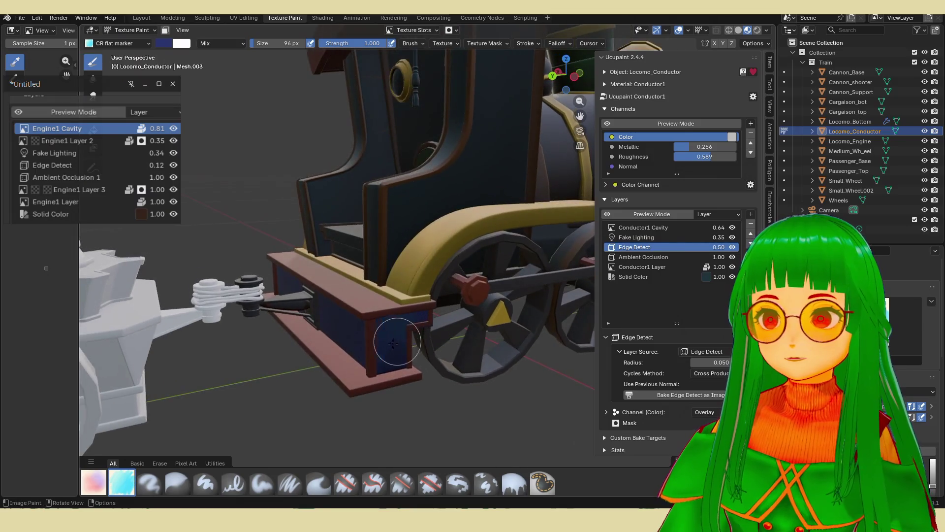
left_click(387, 352, "alt")
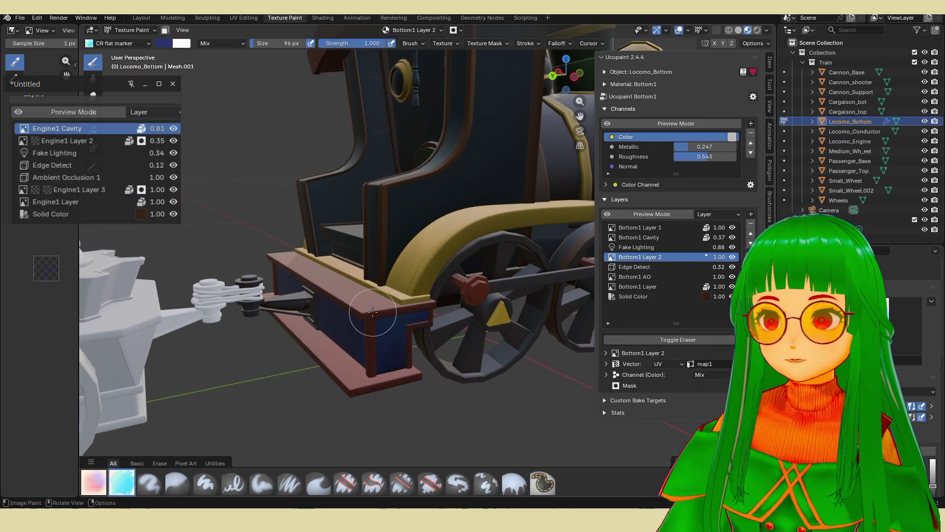
key("Tab")
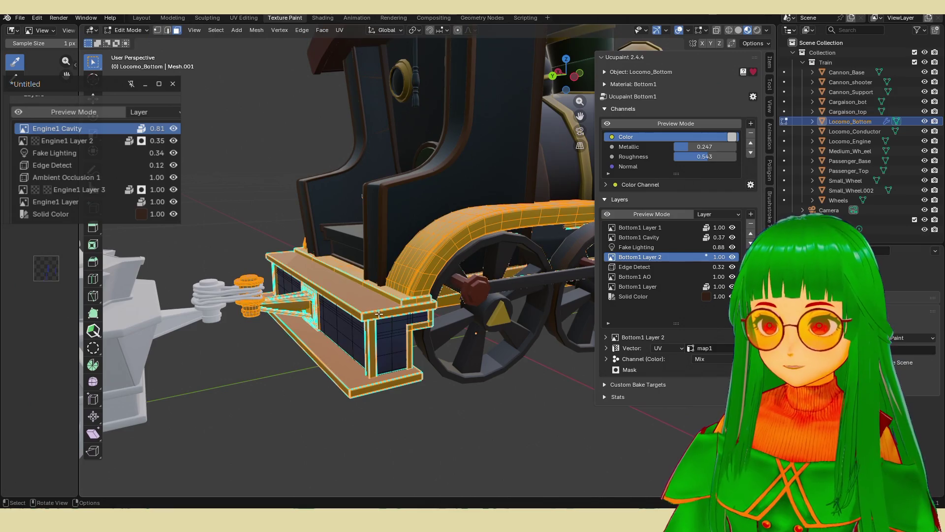
- Select and grow the footboard beam faces, hide everything else, and return to Texture Paint
left_click(369, 368, "alt")
left_click(324, 332, "alt+shift")
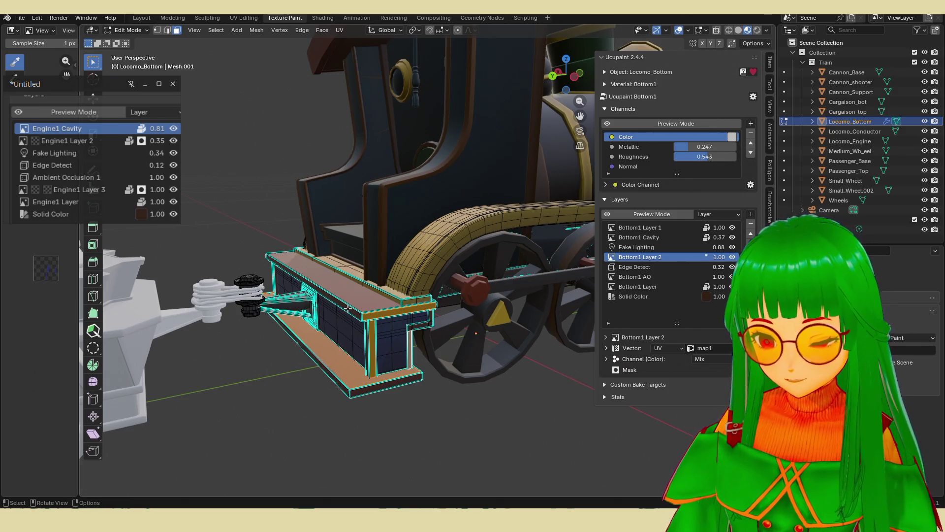
key("ctrl+KP_Add")
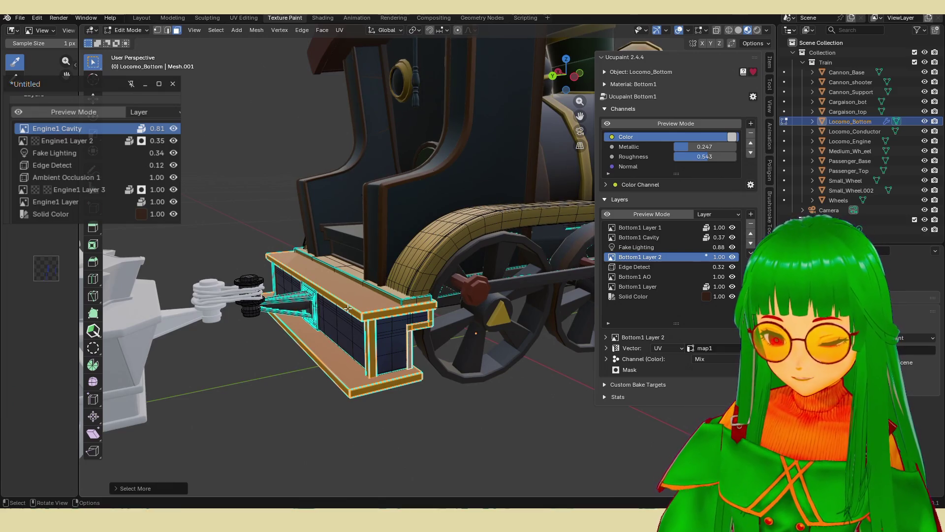
key("ctrl+i")
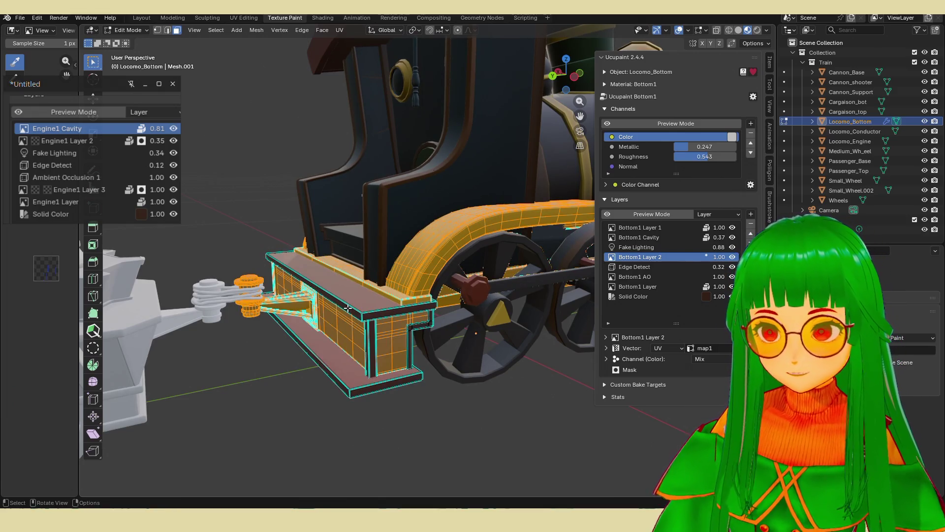
key("h")
key("Tab")
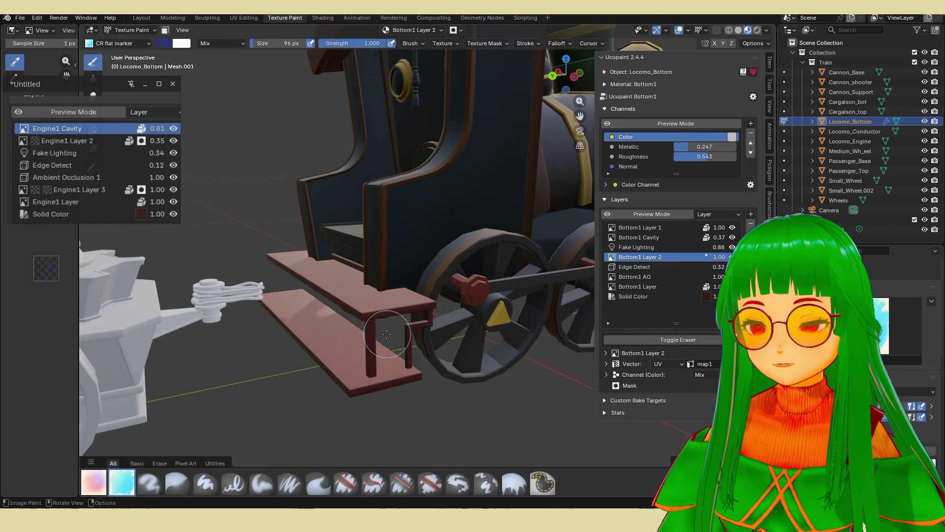
middle_click_drag(357, 331, 370, 328)
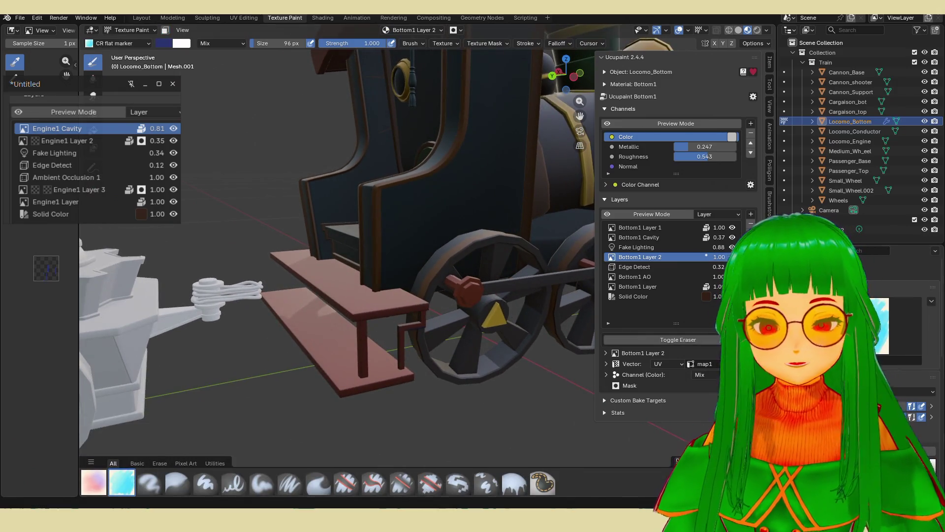
- Pick a reddish-brown and paint the footboard with the marker brush enlarged to 183 px
scroll(901, 335, "down", 5)
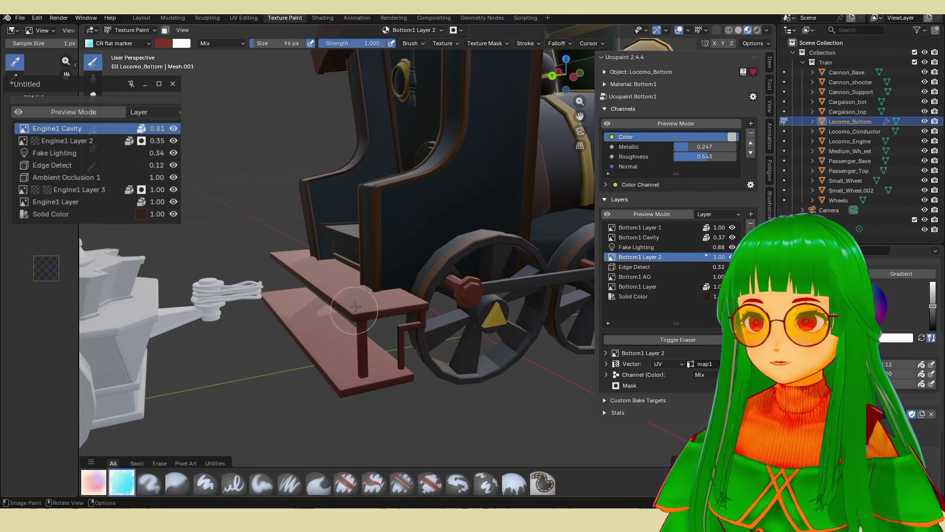
middle_click_drag(355, 306, 379, 338)
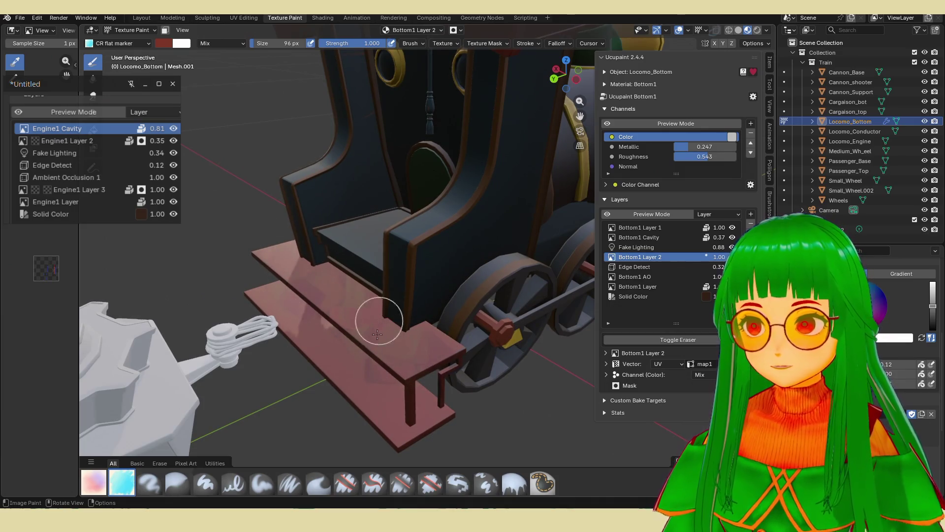
mouse_move(411, 387)
middle_mouse_down()
mouse_move(453, 412)
mouse_move(435, 380)
mouse_move(553, 363)
mouse_move(499, 336)
mouse_move(555, 386)
mouse_move(527, 359)
mouse_move(390, 385)
middle_mouse_up()
scroll(512, 345, "up", 3)
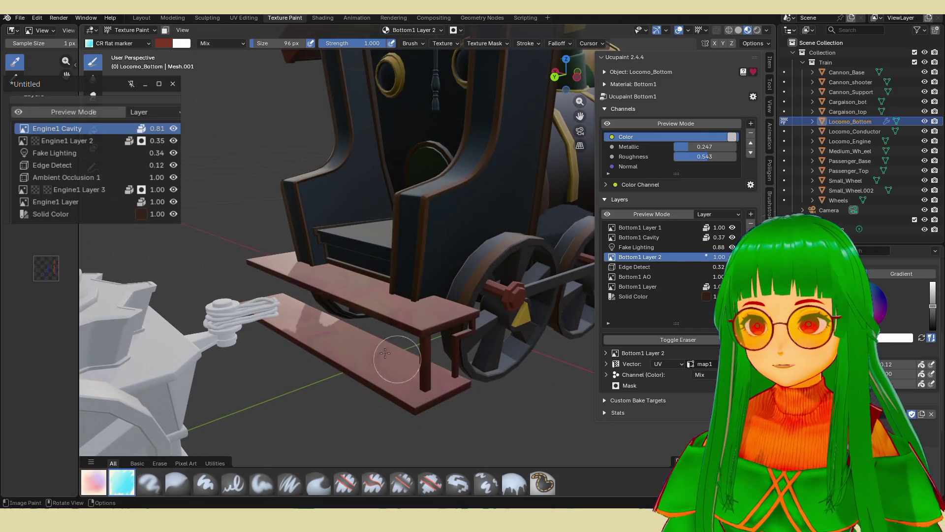
middle_click_drag(316, 335, 341, 139)
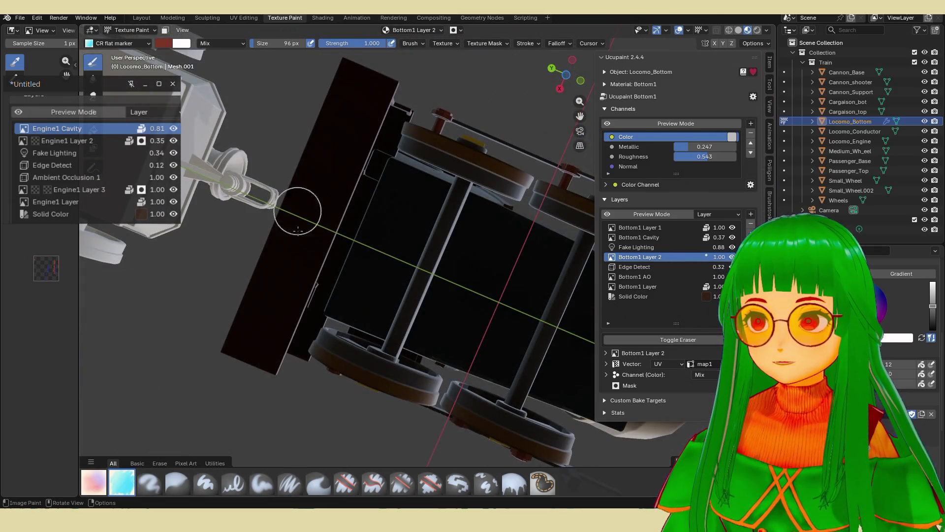
middle_click_drag(254, 349, 365, 397)
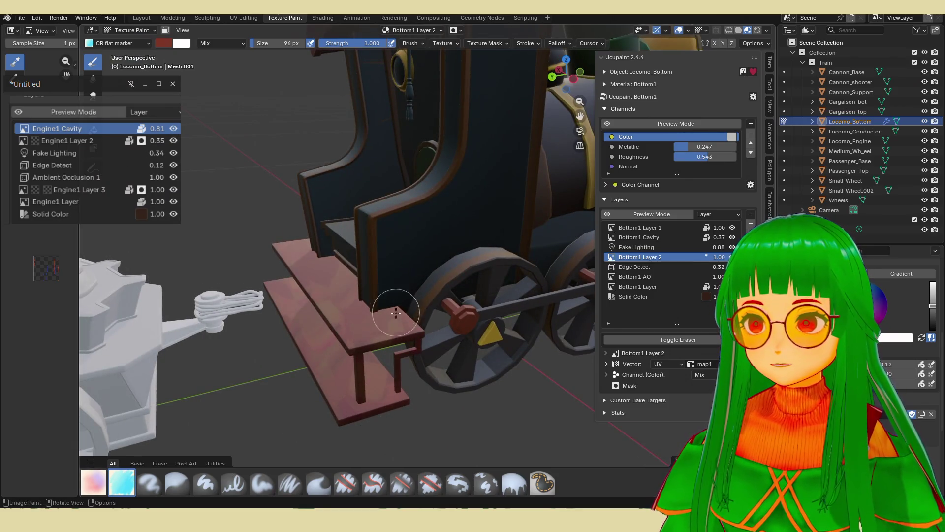
middle_click_drag(396, 313, 352, 182)
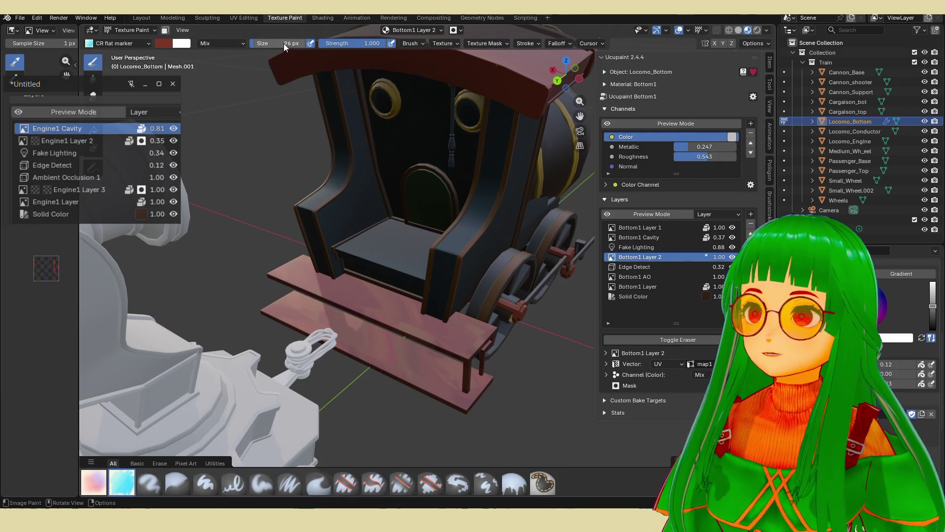
left_click(325, 87)
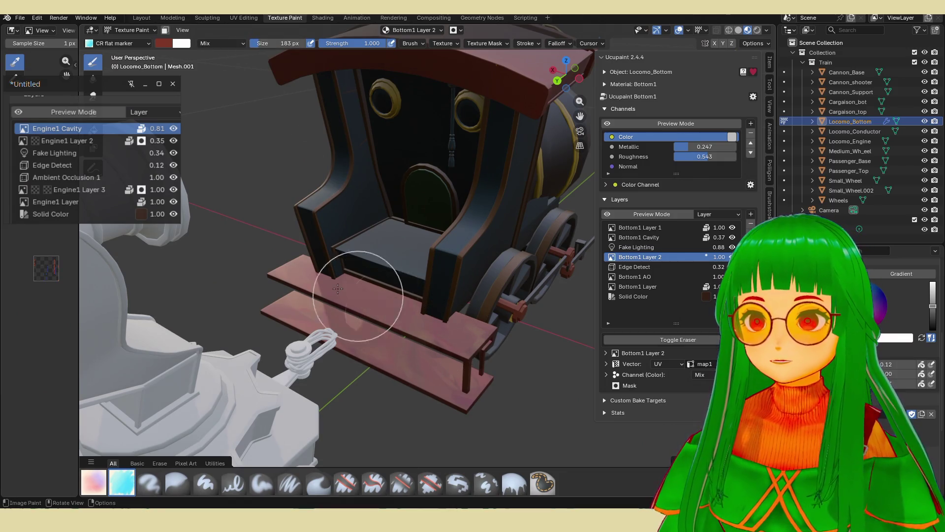
mouse_move(471, 377)
middle_mouse_down()
mouse_move(475, 338)
mouse_move(494, 306)
mouse_move(506, 337)
mouse_move(477, 337)
mouse_move(481, 316)
mouse_move(455, 365)
mouse_move(453, 400)
middle_mouse_up()
scroll(496, 340, "down", 5)
scroll(456, 331, "up", 4)
scroll(456, 330, "down", 4)
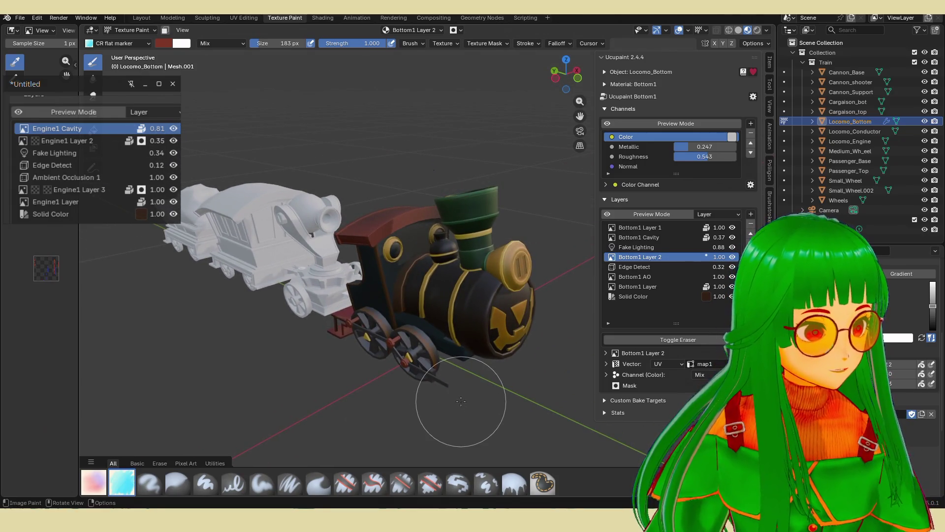
- Paint the front footboard steps reddish-brown on Bottom1 Layer 2 from several angles
mouse_move(461, 401)
middle_mouse_down()
mouse_move(442, 396)
mouse_move(401, 317)
middle_mouse_up()
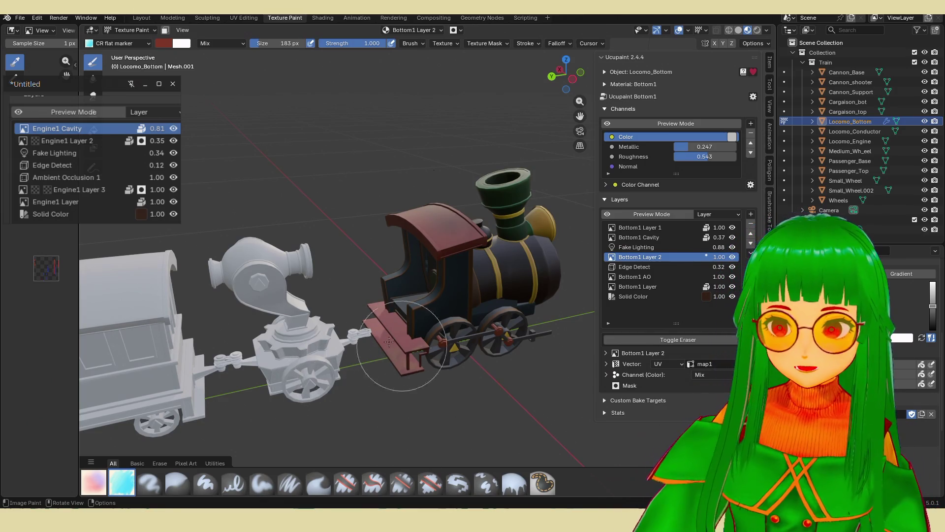
mouse_move(396, 339)
middle_mouse_down()
mouse_move(369, 337)
mouse_move(370, 361)
mouse_move(452, 369)
middle_mouse_up()
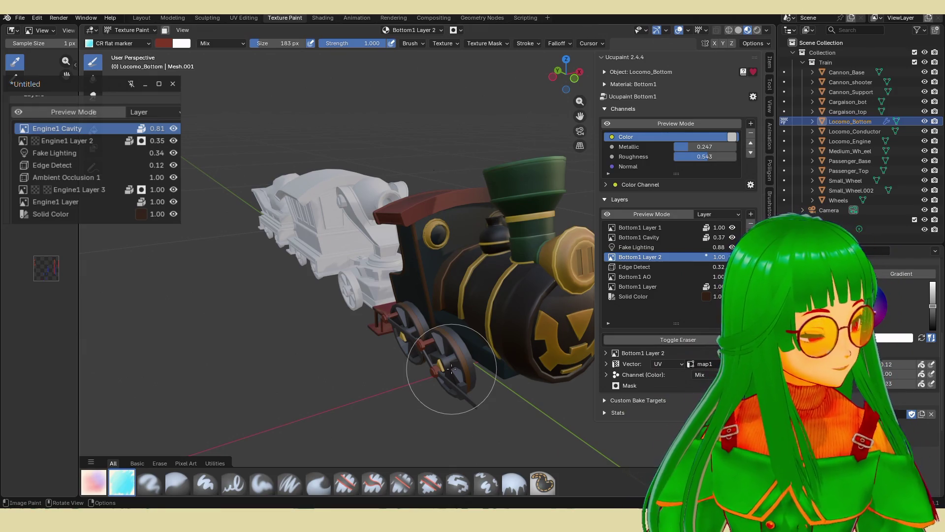
mouse_move(452, 368)
middle_mouse_down()
mouse_move(438, 315)
mouse_move(473, 315)
mouse_move(464, 313)
mouse_move(481, 363)
middle_mouse_up()
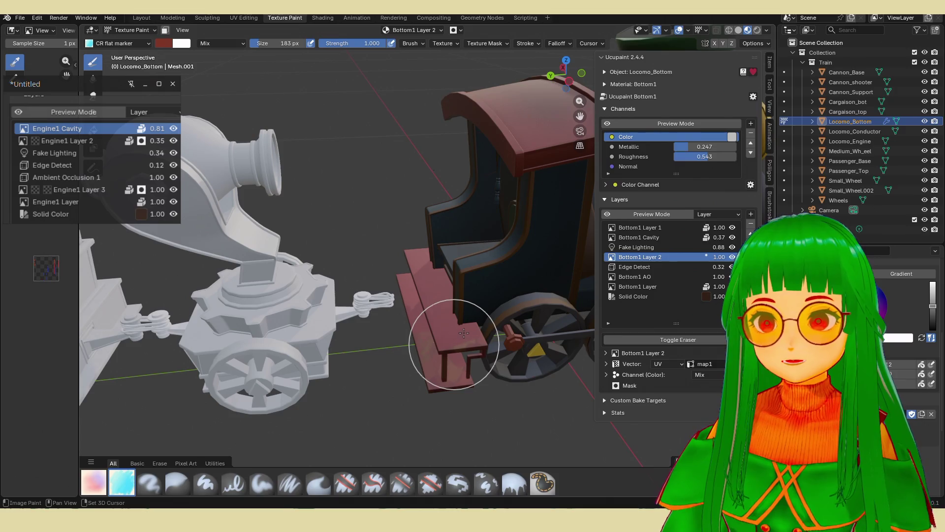
scroll(464, 333, "down", 4)
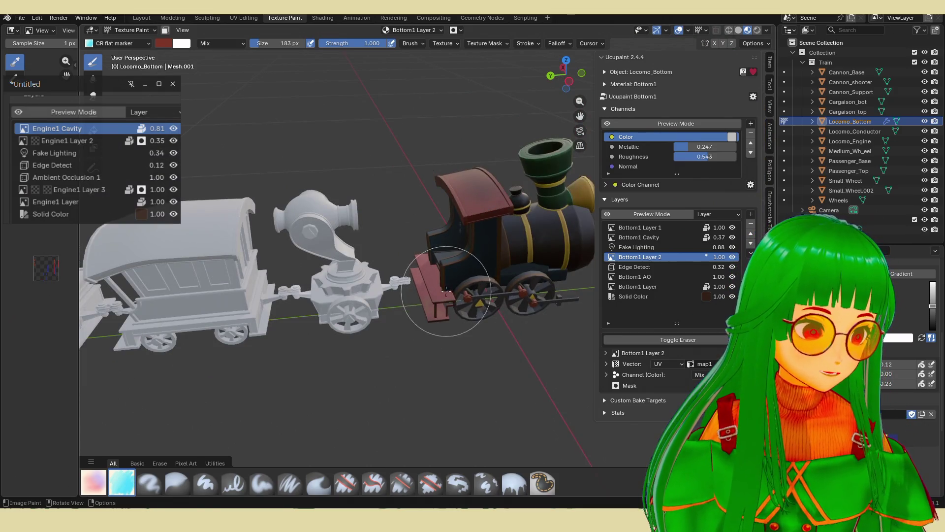
mouse_move(463, 294)
middle_mouse_down()
mouse_move(401, 390)
mouse_move(433, 344)
mouse_move(406, 351)
mouse_move(404, 315)
middle_mouse_up()
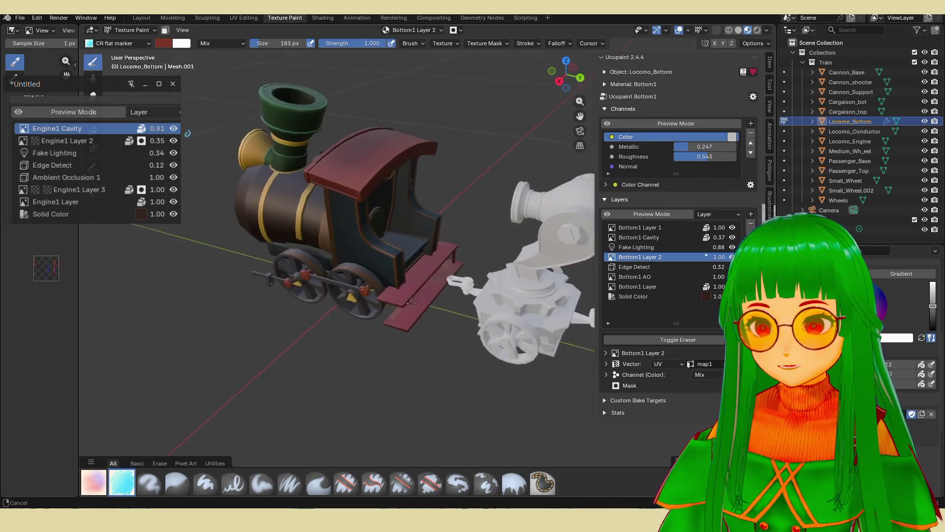
scroll(404, 312, "up", 3)
scroll(407, 318, "up", 2)
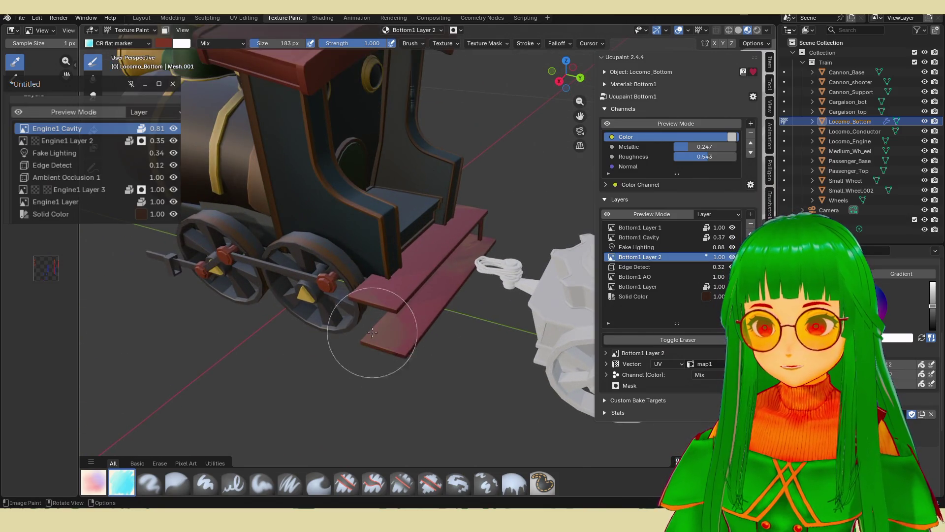
mouse_move(461, 277)
middle_mouse_down()
mouse_move(468, 319)
mouse_move(458, 308)
mouse_move(551, 315)
middle_mouse_up()
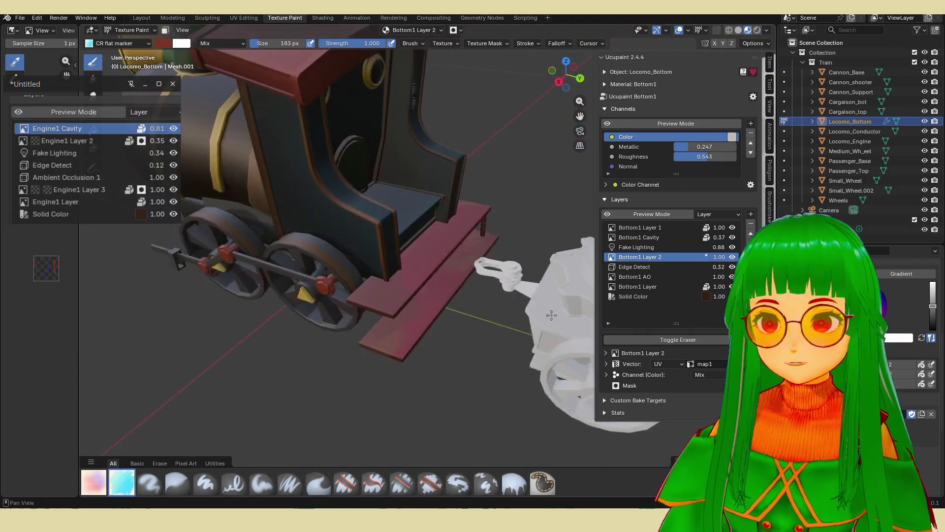
mouse_move(405, 356)
middle_mouse_down()
mouse_move(472, 316)
mouse_move(453, 338)
middle_mouse_up()
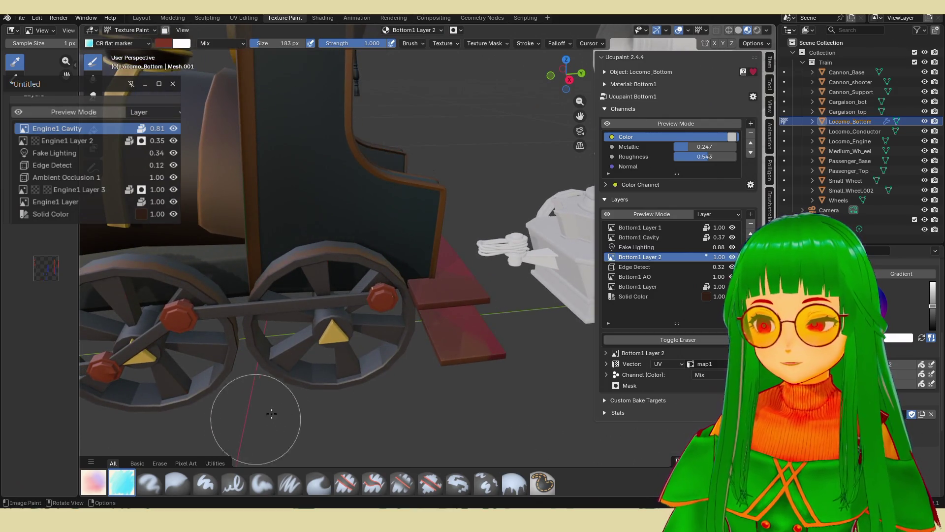
- Soften the footboard paint with the Blur brush around the wheels and red base
left_click(179, 479)
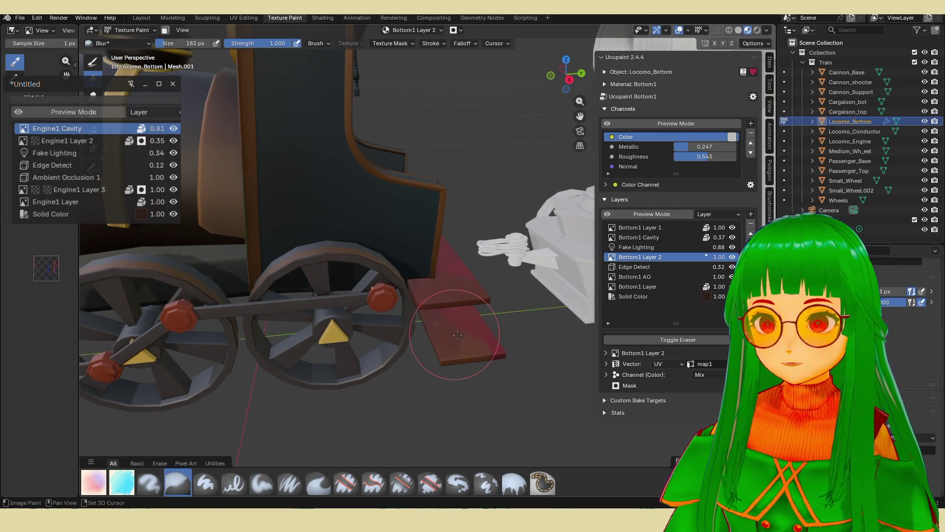
mouse_move(455, 304)
middle_mouse_down()
mouse_move(432, 338)
mouse_move(441, 343)
middle_mouse_up()
mouse_move(406, 280)
middle_mouse_down()
mouse_move(374, 315)
mouse_move(410, 353)
middle_mouse_up()
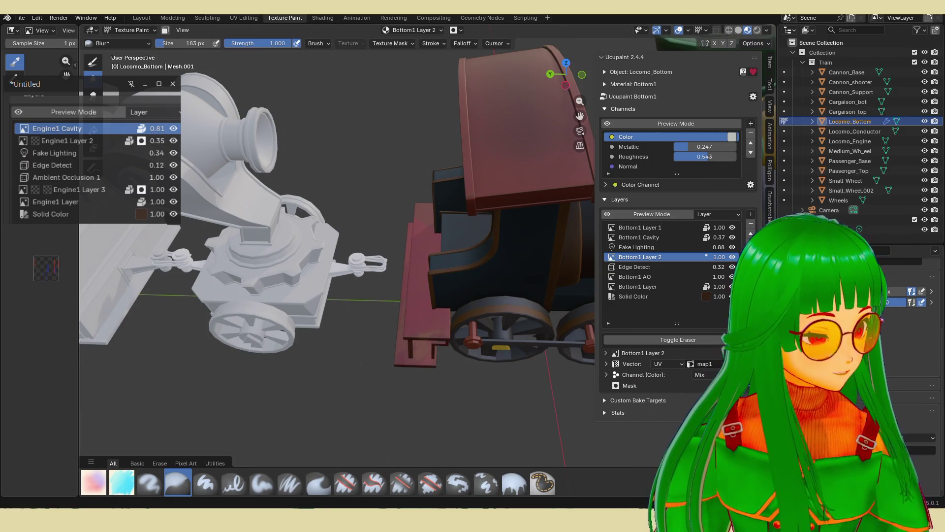
scroll(512, 321, "up", 4)
middle_click_drag(483, 295, 530, 324)
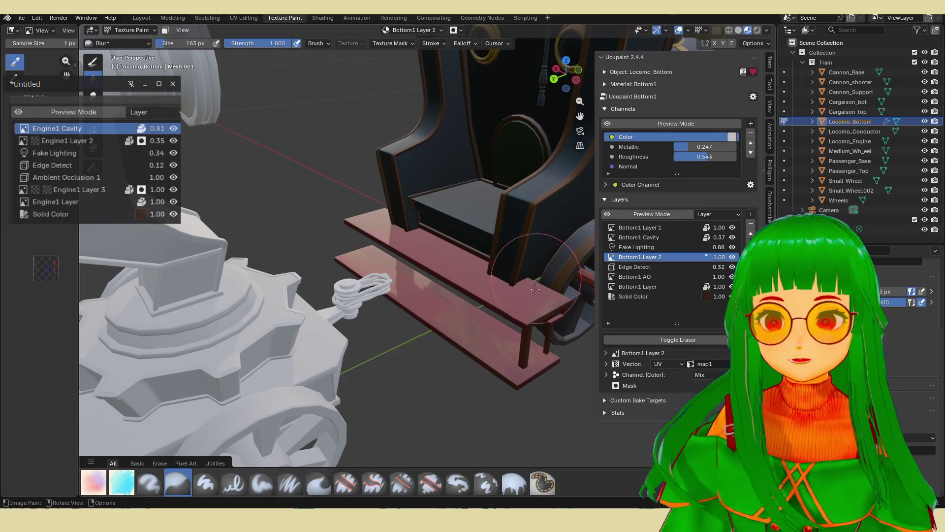
middle_click_drag(407, 268, 447, 311)
scroll(433, 271, "up", 5)
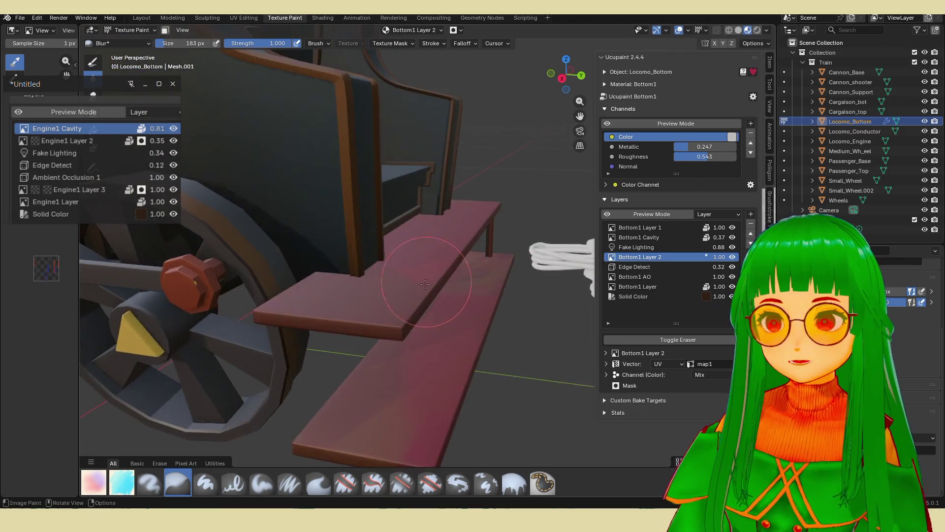
scroll(417, 330, "up", 3)
scroll(399, 335, "down", 5)
middle_click_drag(399, 334, 454, 270)
- Select the whole base mesh in Edit Mode, return to painting, and adjust Bottom1 Layer 2's strength
key("Tab")
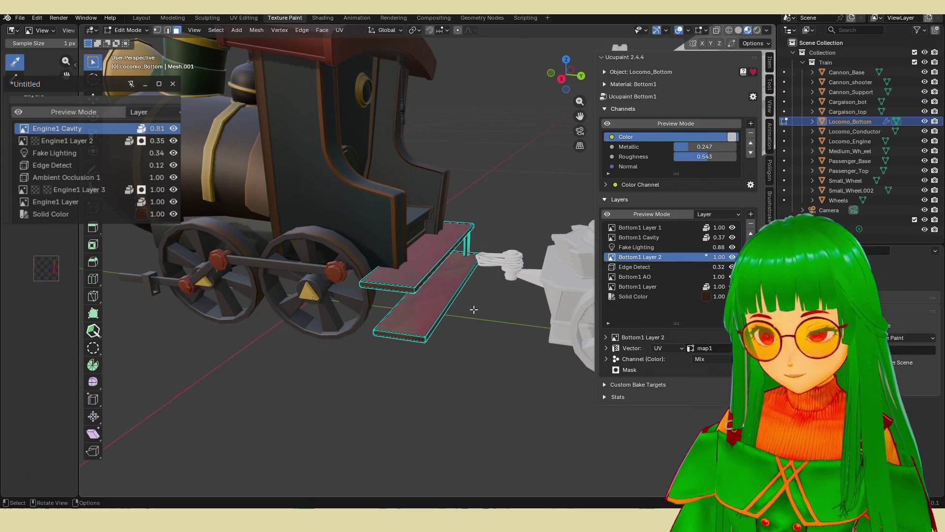
key("a")
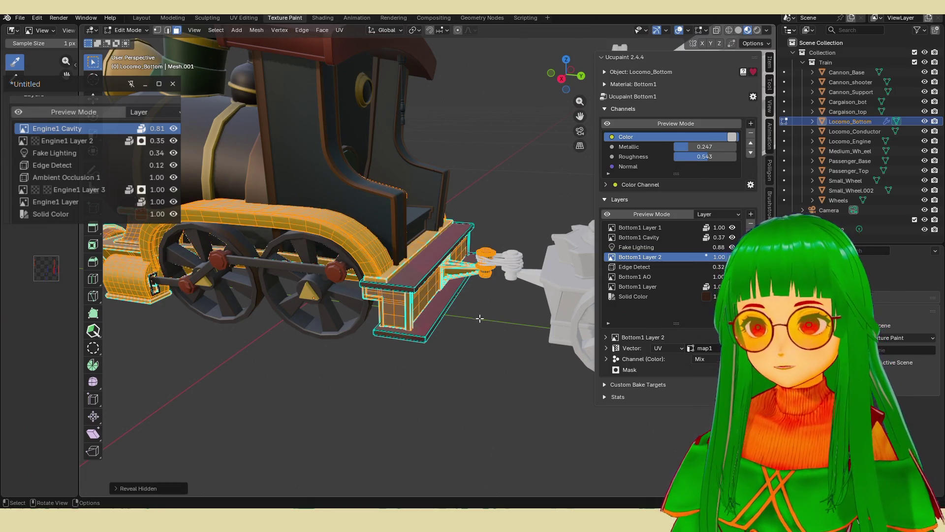
key("Tab")
mouse_move(477, 316)
middle_mouse_down()
mouse_move(434, 319)
mouse_move(394, 307)
middle_mouse_up()
scroll(434, 319, "up", 3)
scroll(423, 315, "down", 3)
scroll(424, 315, "up", 3)
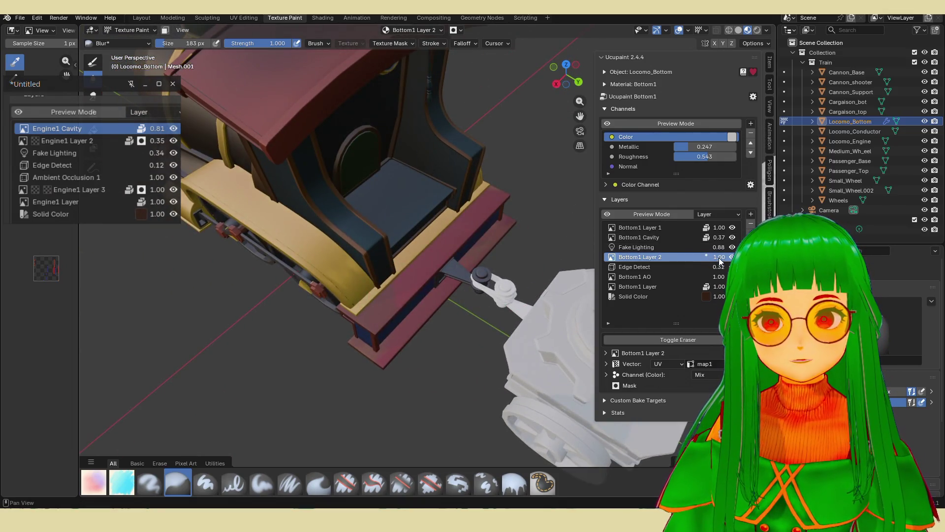
mouse_move(719, 257)
left_mouse_down()
mouse_move(739, 257)
mouse_move(685, 257)
left_mouse_up()
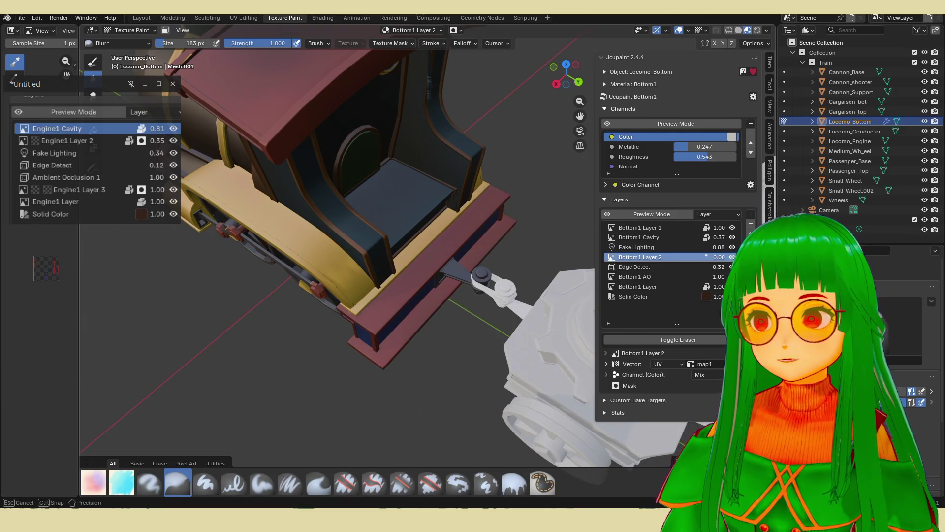
- Set Bottom1 Layer 2's Color channel blend mode from Mix to Overlay
left_click(702, 375)
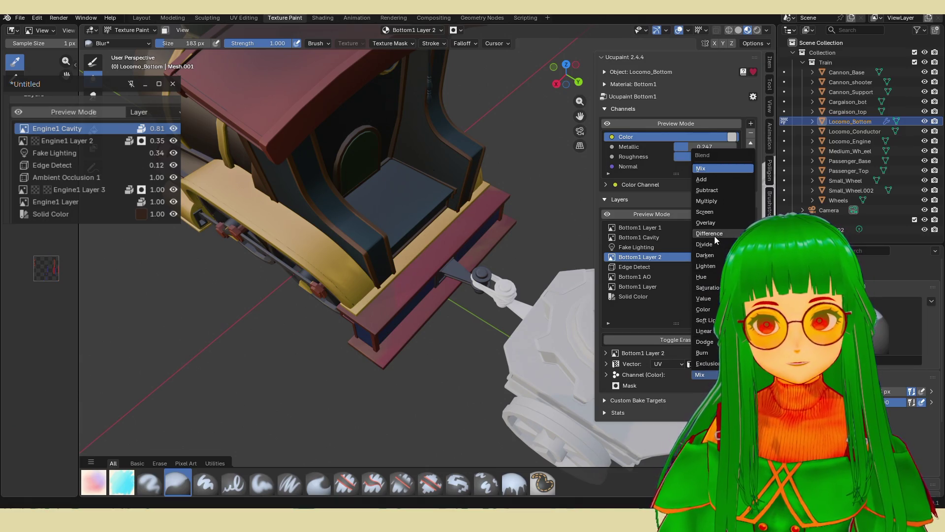
left_click(706, 223)
middle_click_drag(443, 271, 461, 275)
- Adjust Bottom1 Layer 2's opacity until it settles at 0.59
mouse_move(717, 257)
left_mouse_down()
mouse_move(704, 257)
mouse_move(719, 257)
left_mouse_up()
middle_click_drag(374, 295, 406, 303)
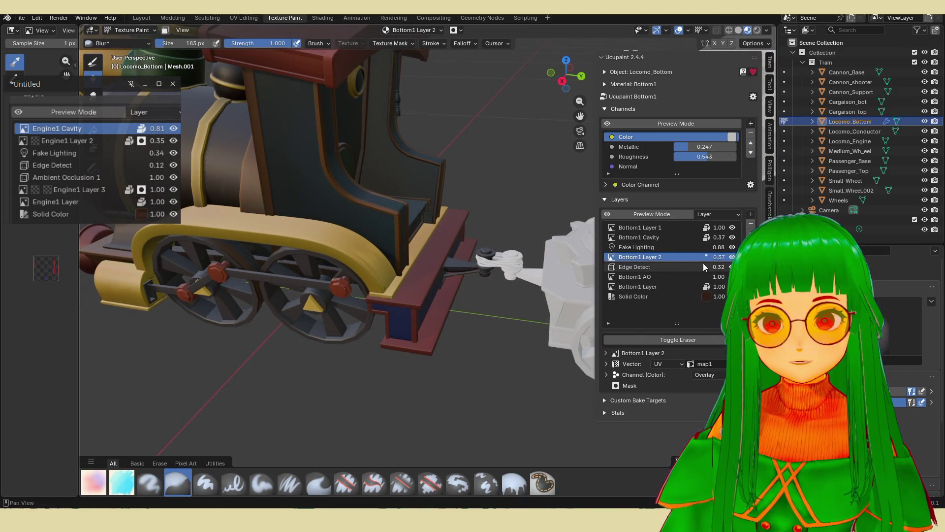
middle_click_drag(405, 303, 406, 302, "shift")
left_click_drag(716, 257, 718, 257)
scroll(485, 208, "down", 5)
mouse_move(485, 208)
middle_mouse_down()
mouse_move(381, 245)
mouse_move(370, 271)
mouse_move(473, 272)
middle_mouse_up()
scroll(367, 278, "up", 5)
scroll(364, 285, "down", 5)
scroll(422, 275, "up", 5)
scroll(473, 272, "up", 6)
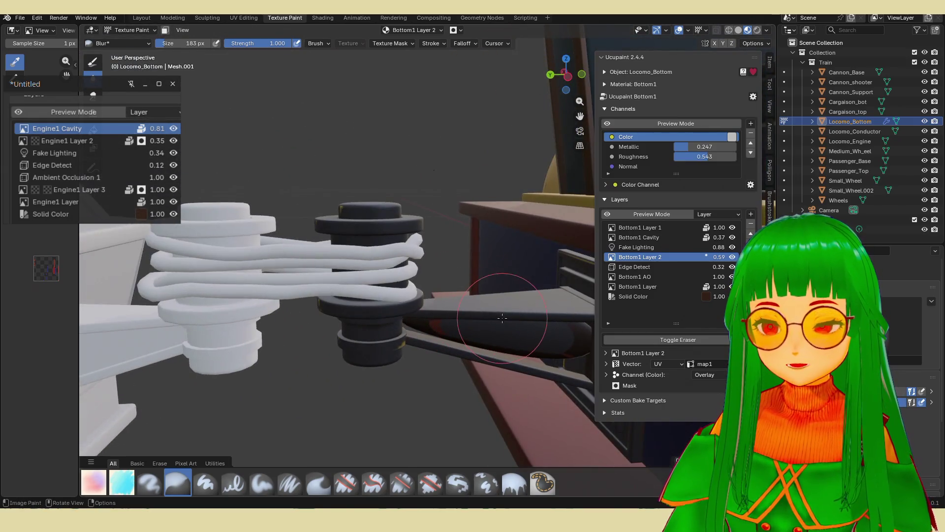
- Flat-shade the selected Locomo_Bottom faces in Edit Mode, then switch to the Modeling workspace
key("Tab")
scroll(497, 315, "down", 1)
key("ctrl+f")
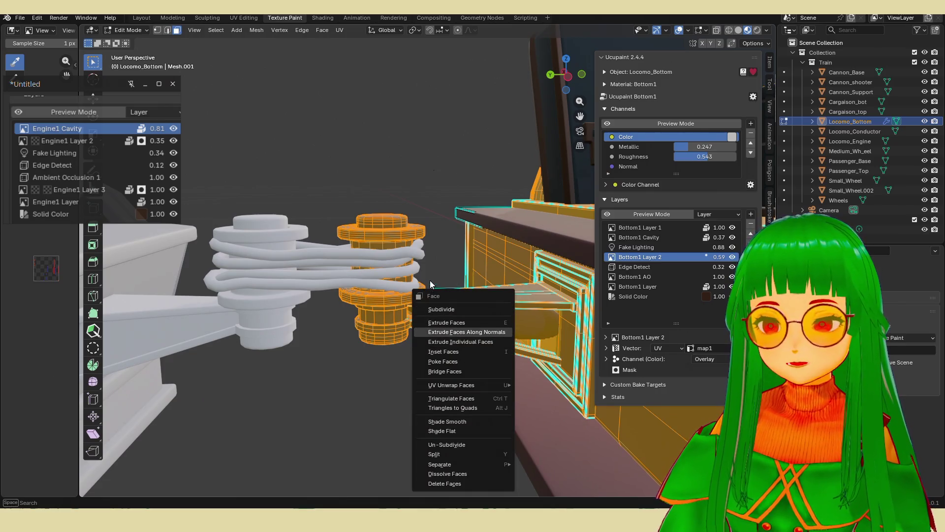
left_click(471, 430)
key("ctrl+f")
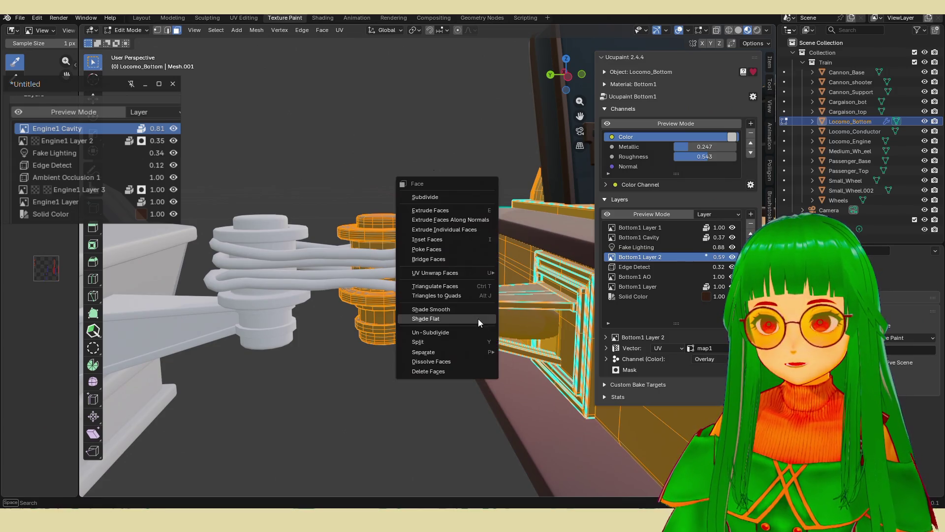
left_click(448, 321)
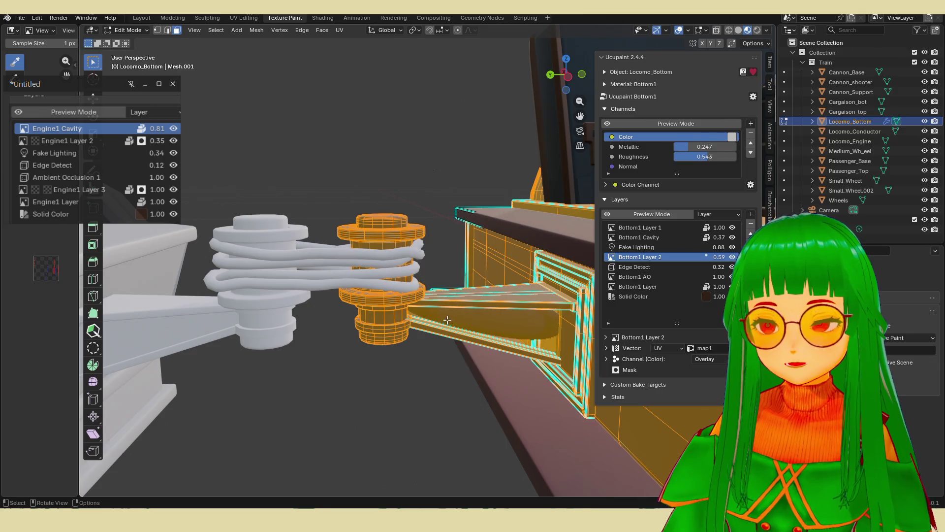
key("Tab")
middle_click_drag(463, 296, 452, 232)
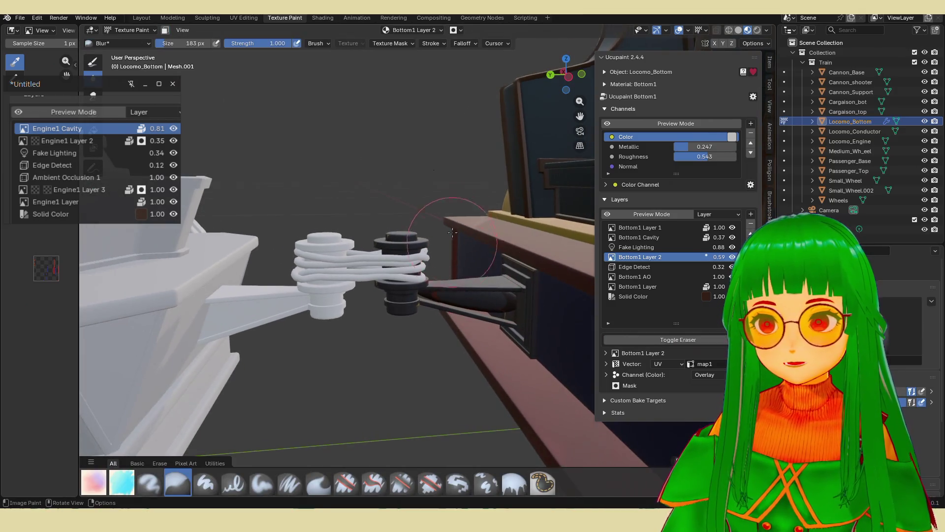
left_click(177, 19)
scroll(405, 233, "up", 10)
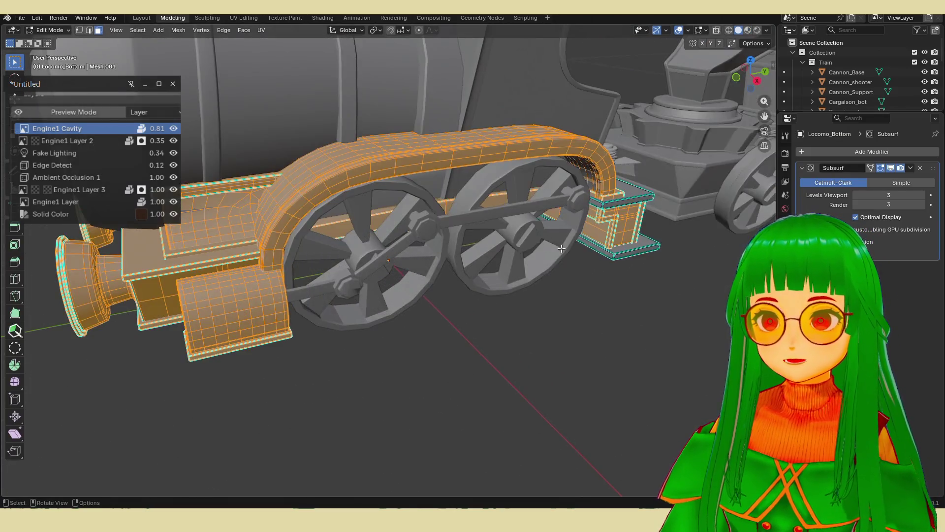
- Shade the whole locomotive base flat in Object Mode
middle_click_drag(458, 236, 598, 235)
right_click(597, 235)
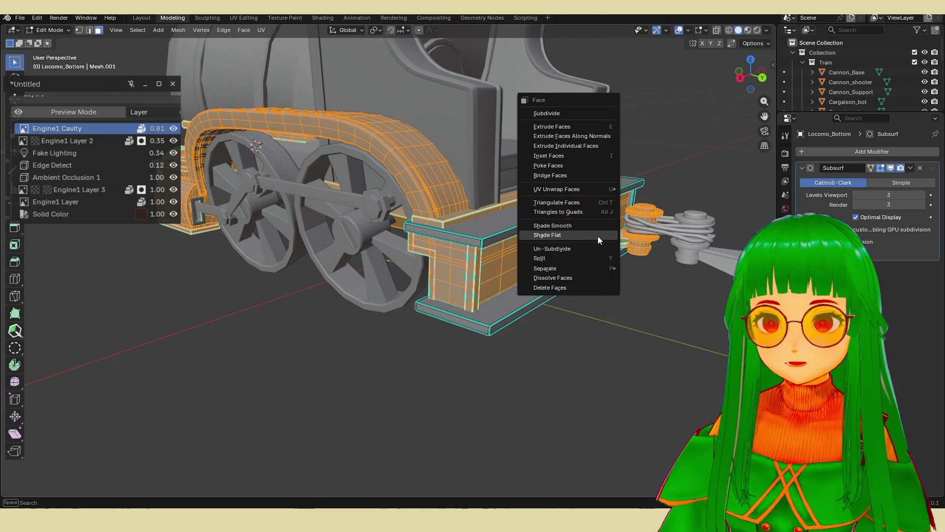
key("Escape")
key("Tab")
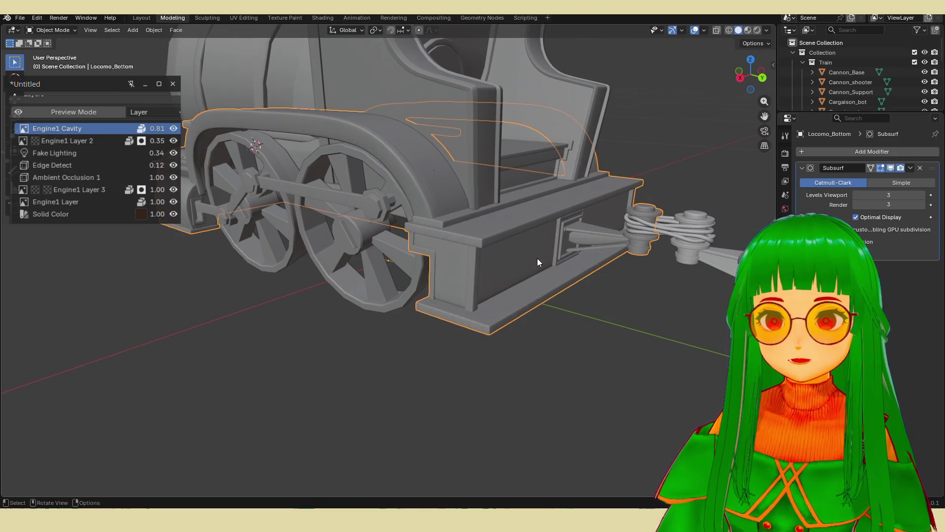
right_click(526, 251)
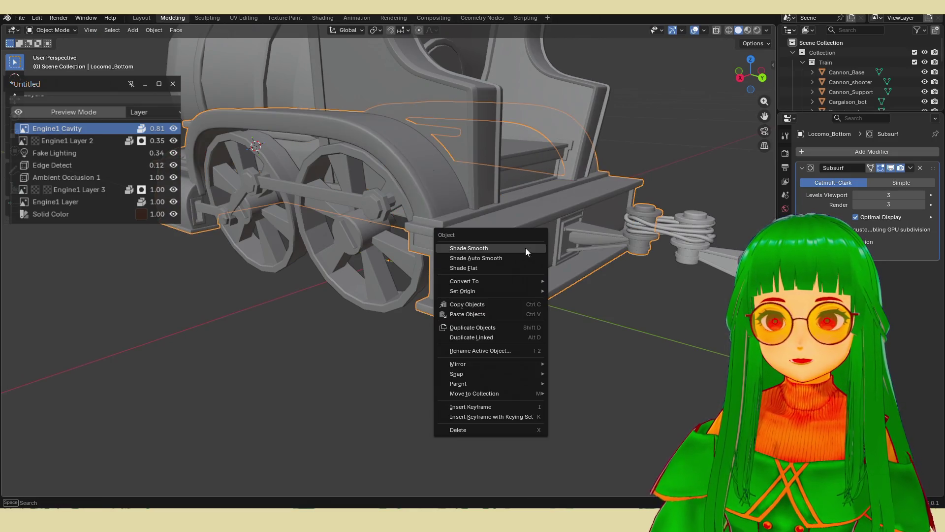
left_click(500, 266)
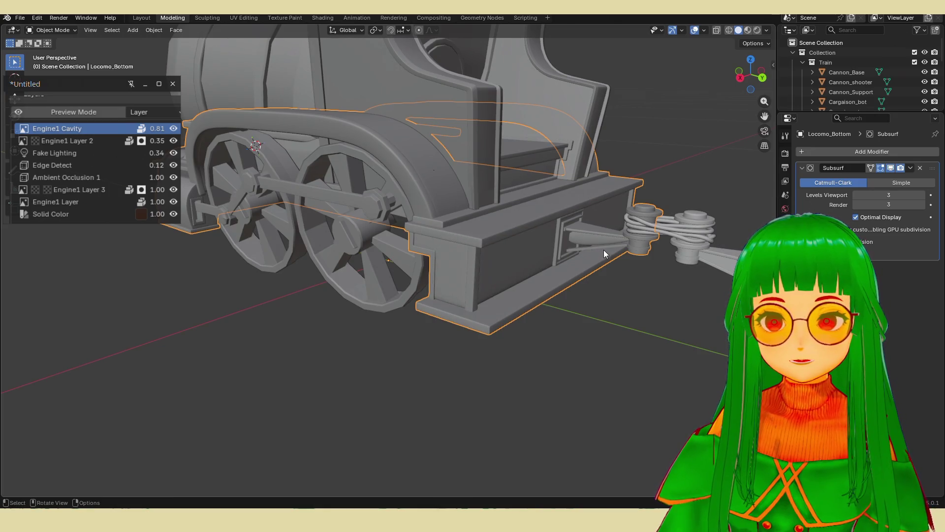
scroll(603, 250, "up", 8)
- Deselect all faces, drop subdivision levels to 0, and delete Locomo_Bottom's Subsurf modifier
key("Tab")
key("Tab")
key("Tab")
scroll(628, 239, "down", 2)
scroll(628, 240, "up", 5)
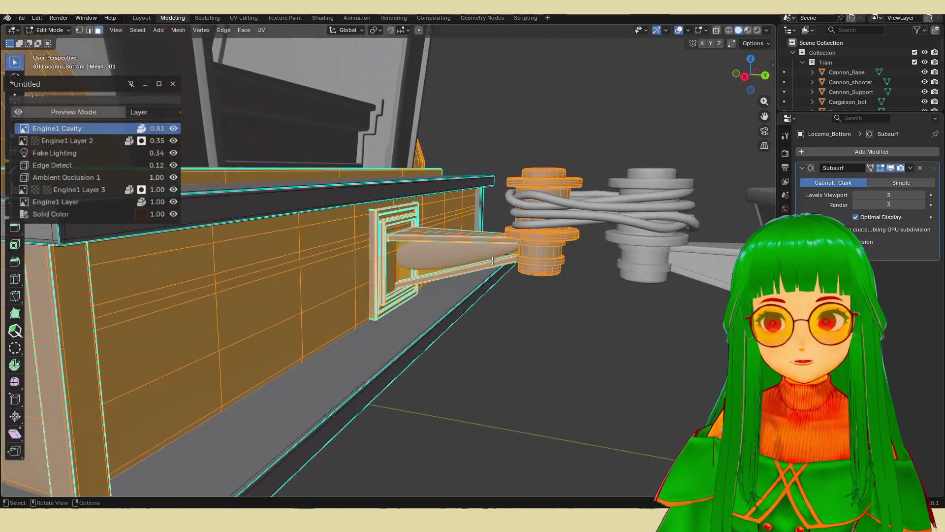
key("alt+a")
scroll(437, 253, "up", 3)
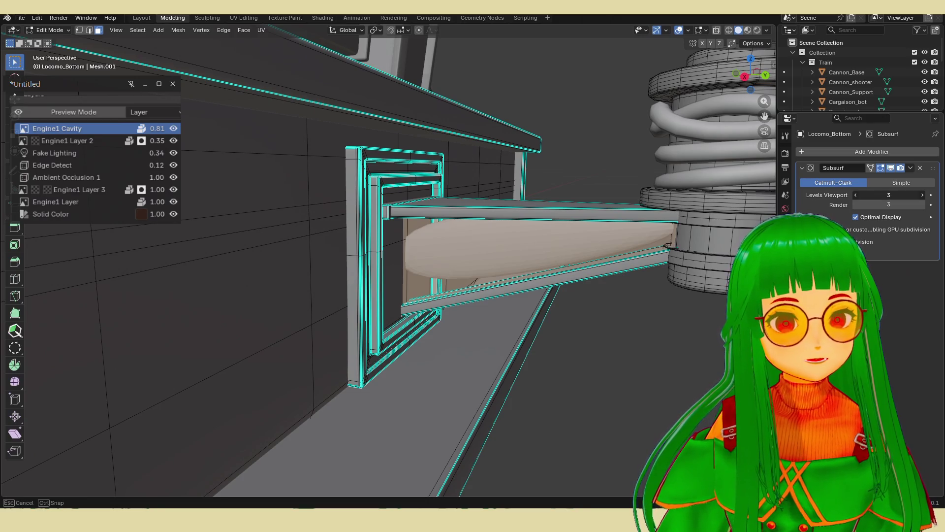
left_click_drag(889, 195, 866, 195)
middle_click_drag(640, 227, 604, 235)
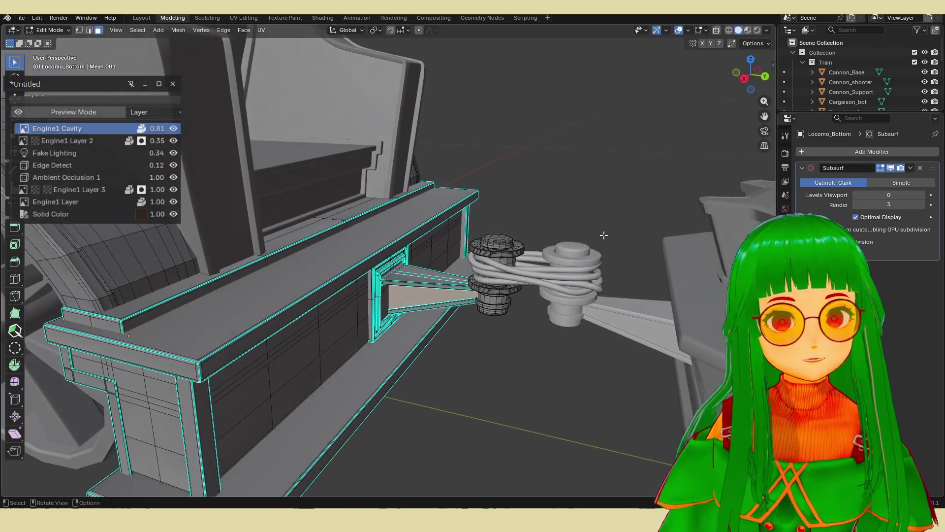
left_click(920, 168)
middle_click_drag(483, 315, 454, 343)
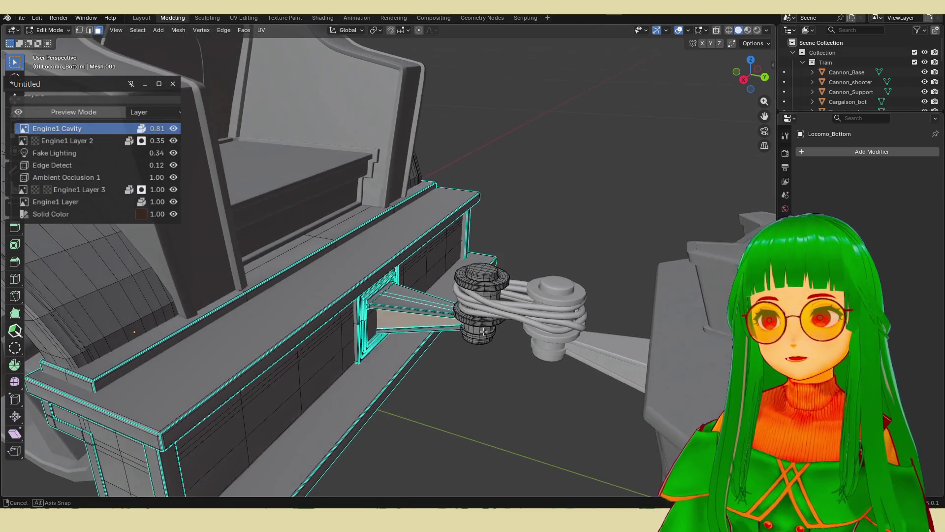
- Shade the base smooth, return to the Texture Paint workspace, and save chouchou.blend
key("Tab")
scroll(478, 271, "down", 4)
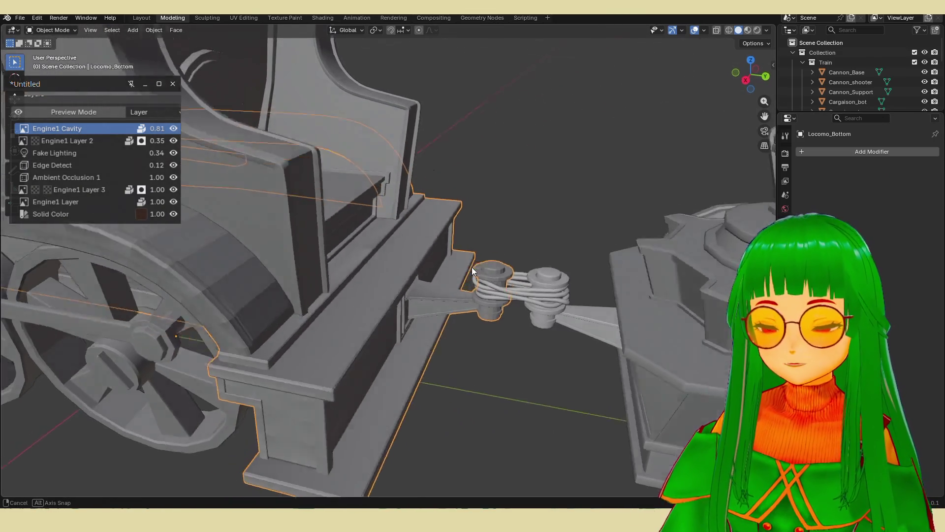
right_click(387, 308)
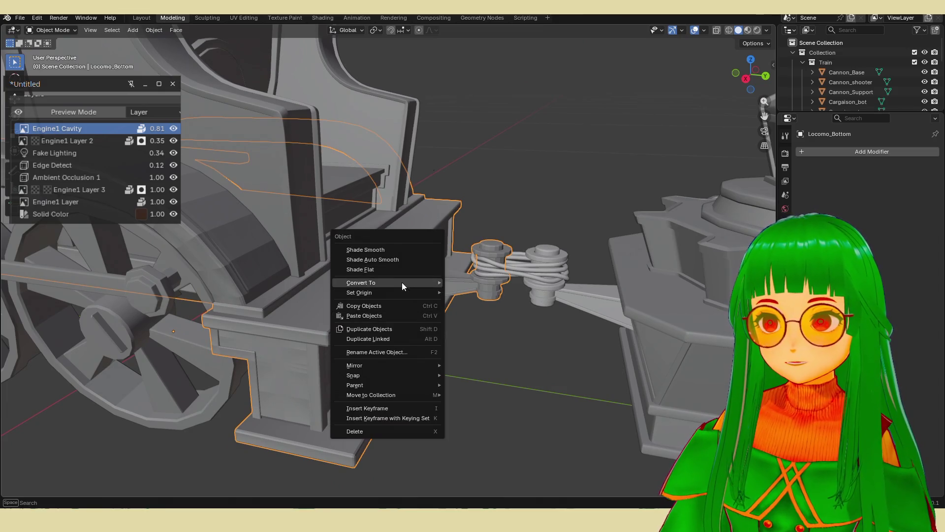
left_click(385, 251)
middle_click_drag(453, 303, 455, 317)
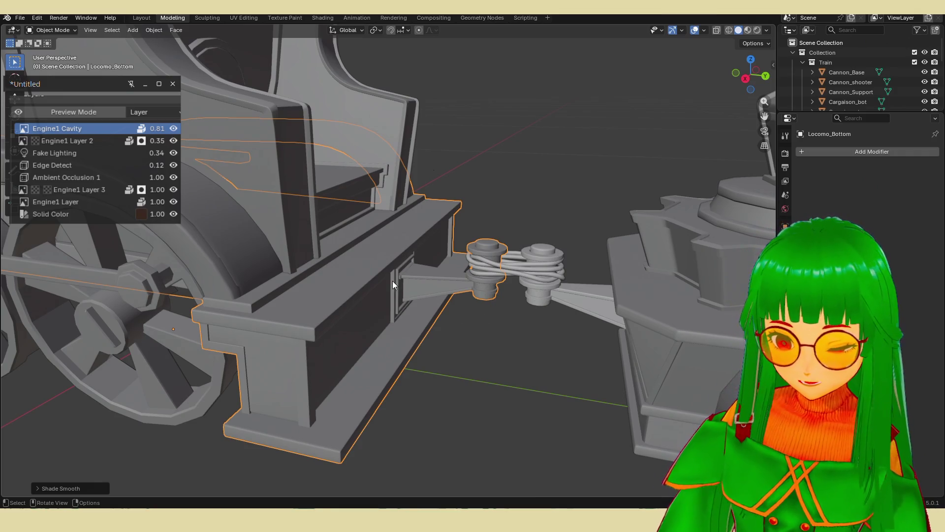
left_click(323, 18)
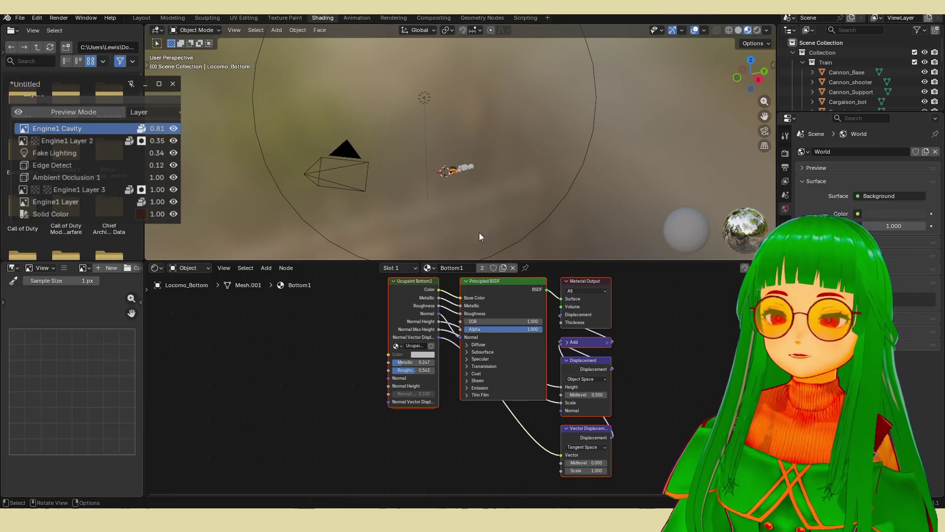
left_click(272, 18)
middle_click_drag(473, 207, 450, 239)
key("ctrl+s")
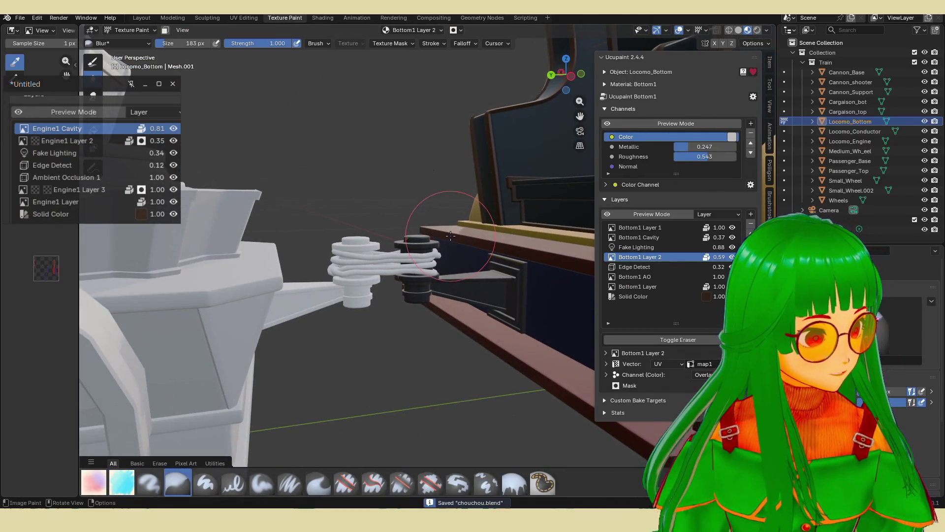